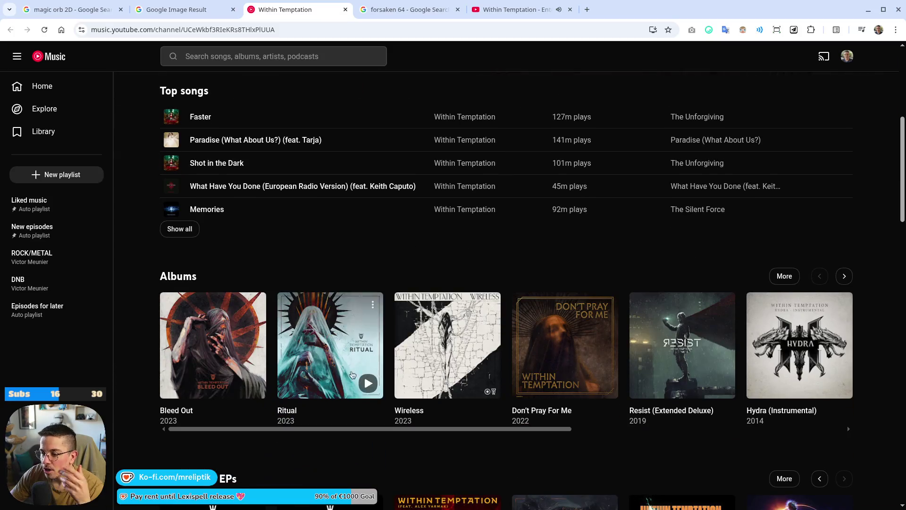
Step: Close the separate Within Temptation video tab
drag(399, 430, 697, 429)
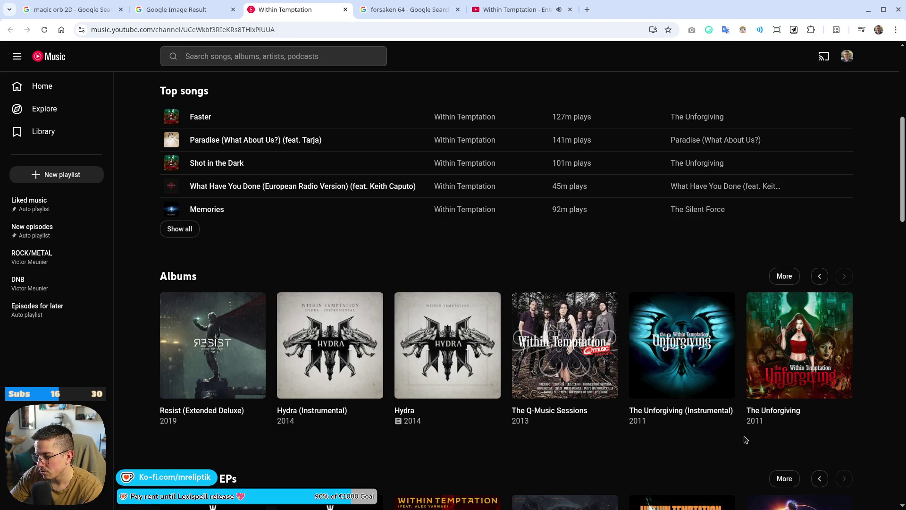
scroll(749, 430, down, 8)
scroll(716, 403, up, 4)
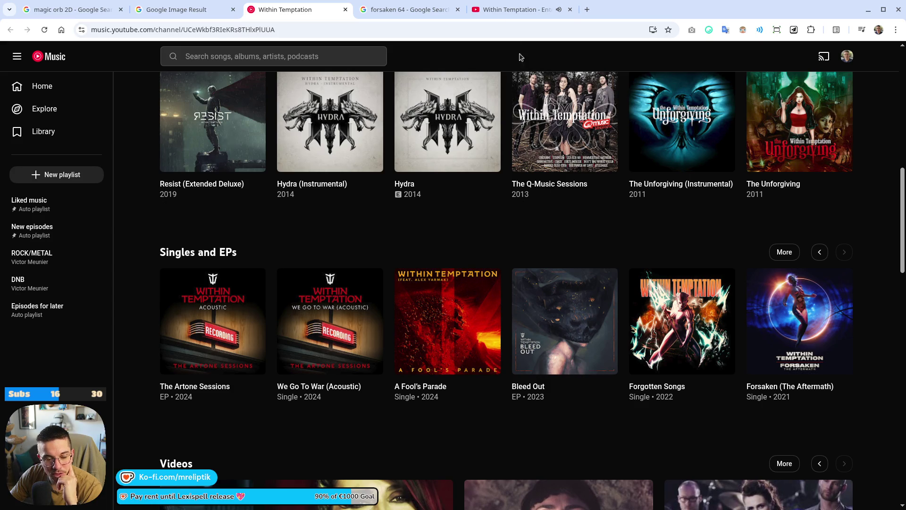
click(530, 16)
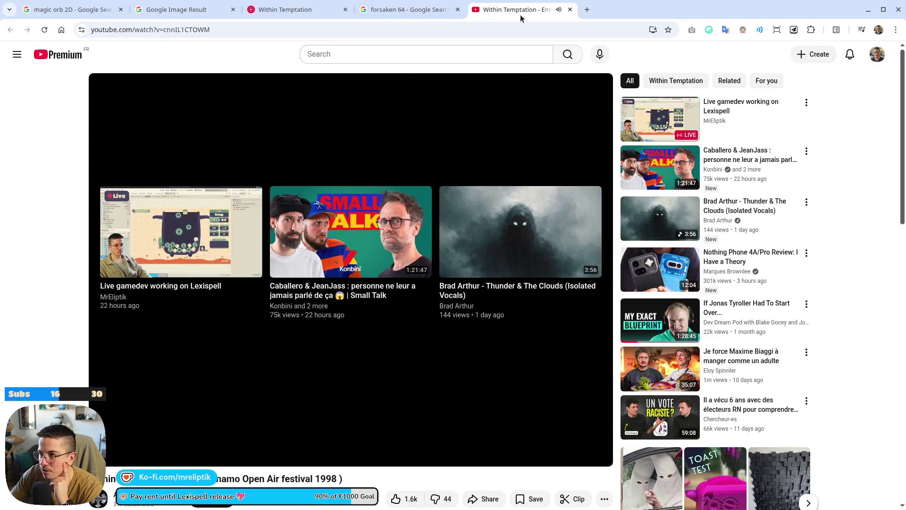
middle_click(520, 14)
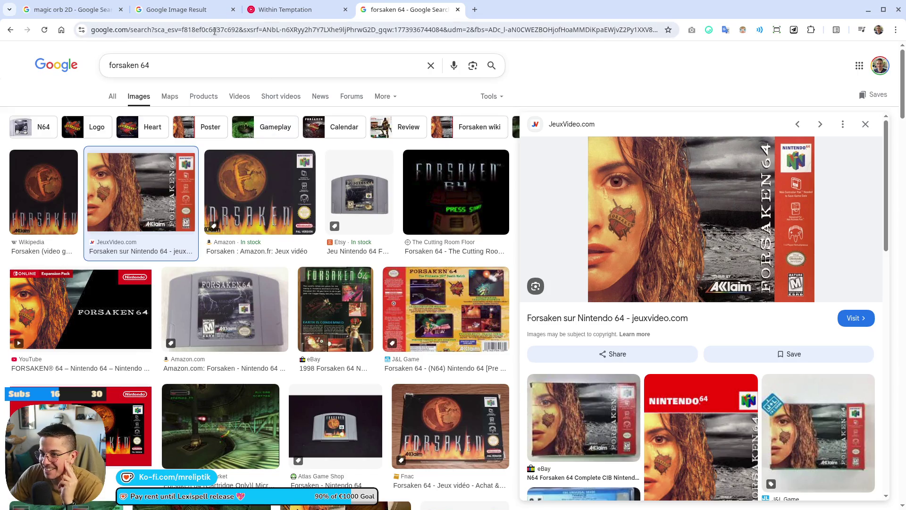
Step: Back on the Within Temptation artist page, scroll down to the band's playlists
click(274, 18)
scroll(864, 376, up, 7)
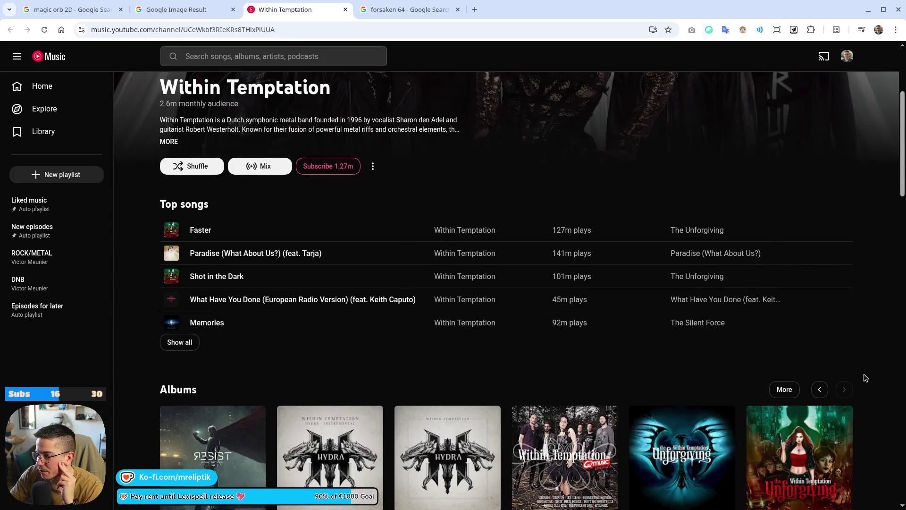
scroll(824, 201, down, 6)
scroll(755, 274, down, 1)
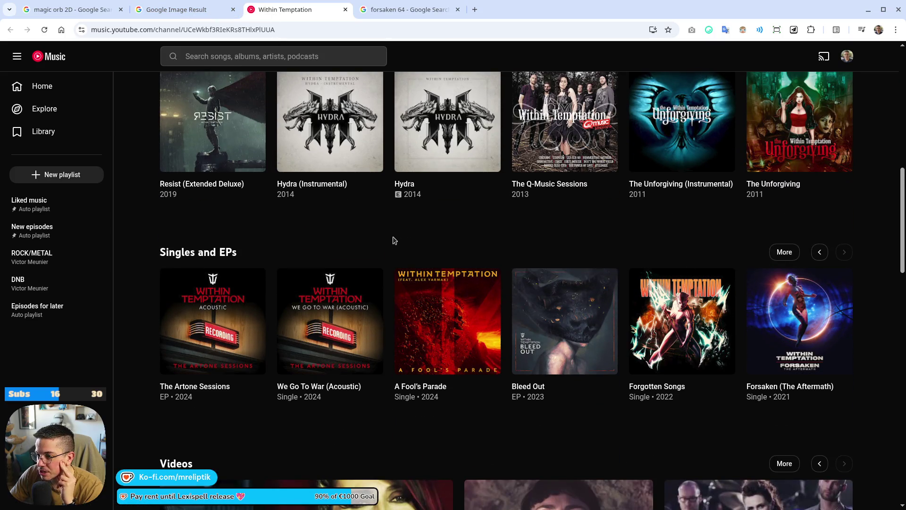
scroll(595, 275, up, 2)
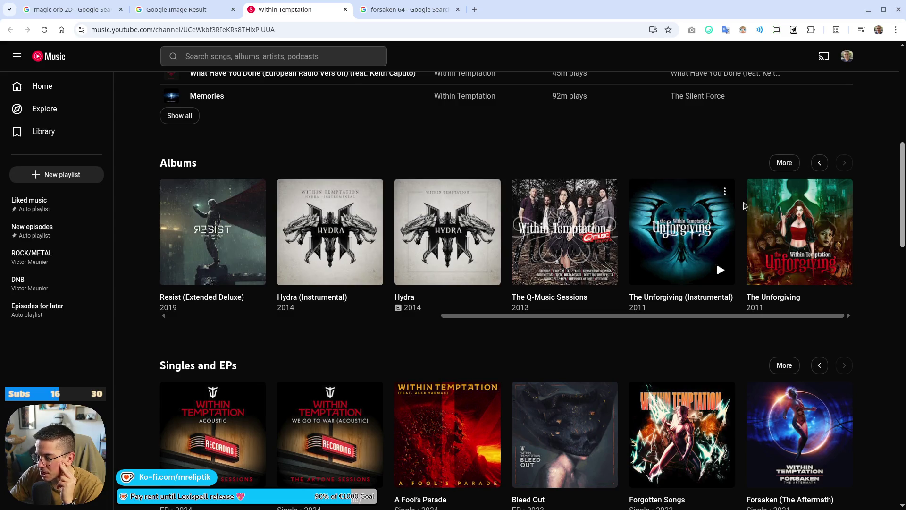
scroll(541, 316, down, 2)
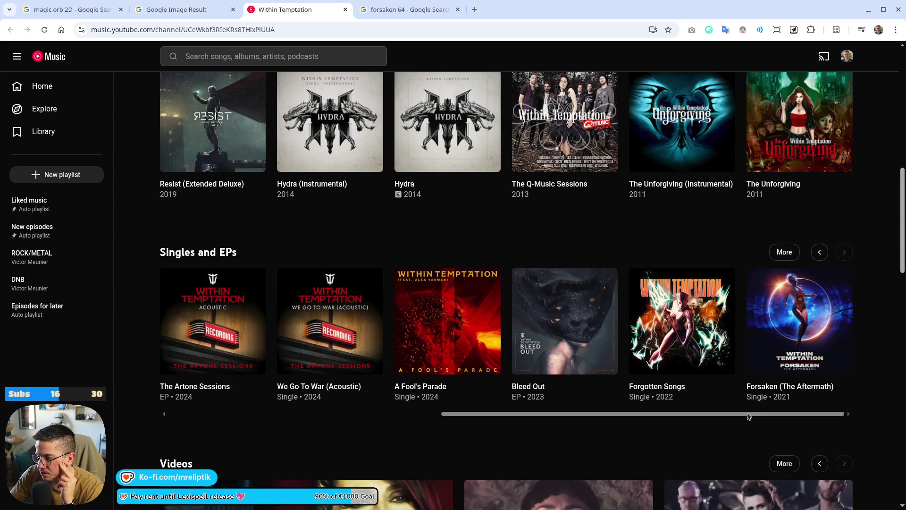
mouse_move(728, 415)
mouse_down()
mouse_move(765, 415)
mouse_move(356, 421)
mouse_move(630, 415)
mouse_up()
scroll(258, 184, up, 7)
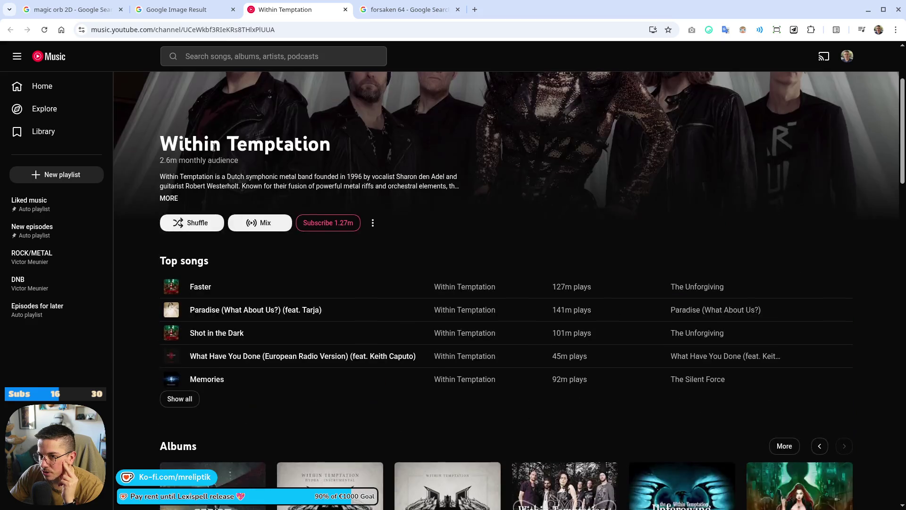
scroll(288, 283, down, 4)
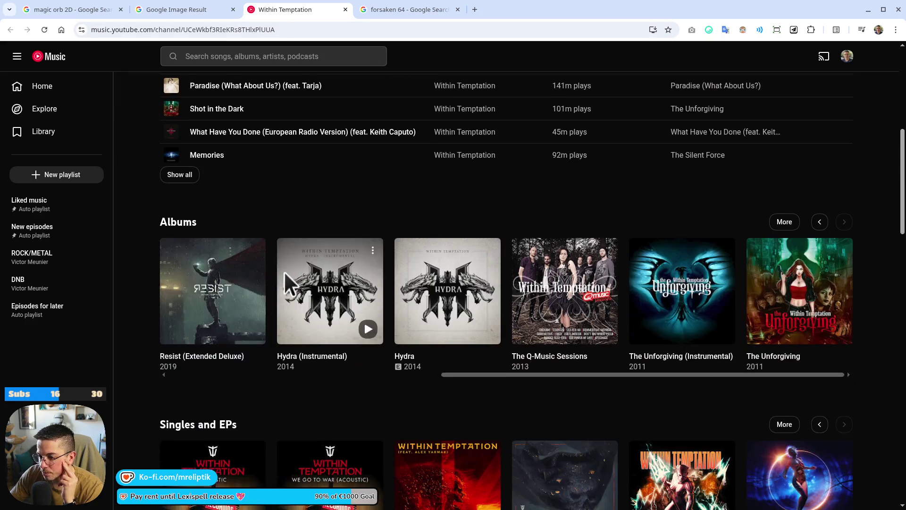
scroll(298, 271, down, 15)
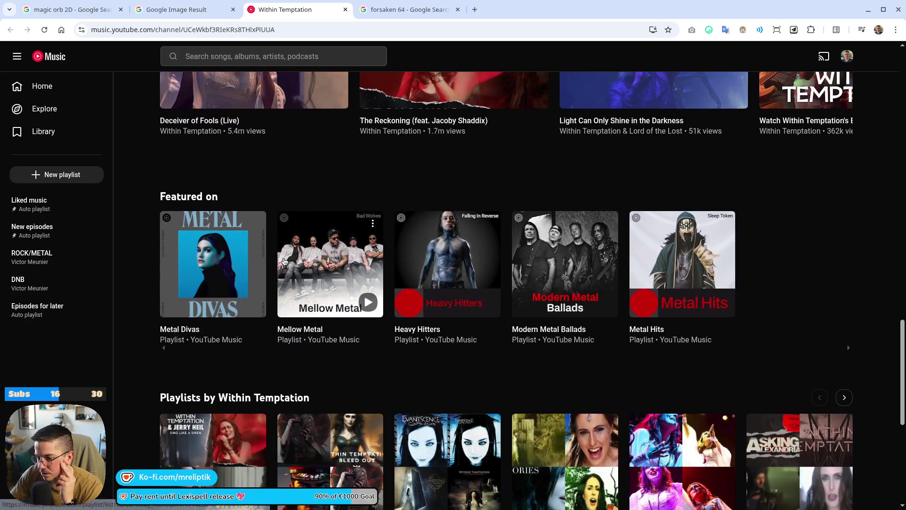
scroll(378, 267, down, 3)
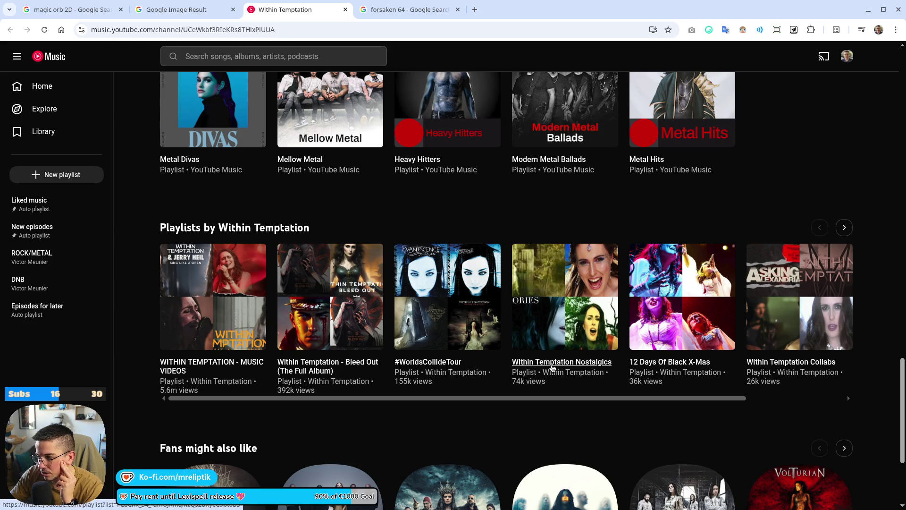
Step: Open the Within Temptation Nostalgics playlist and play 'Restless'
click(552, 362)
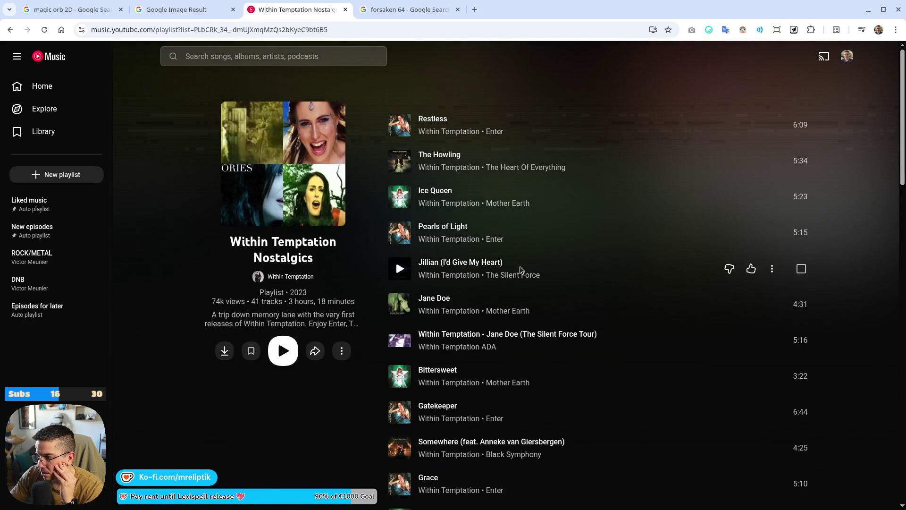
scroll(521, 269, down, 15)
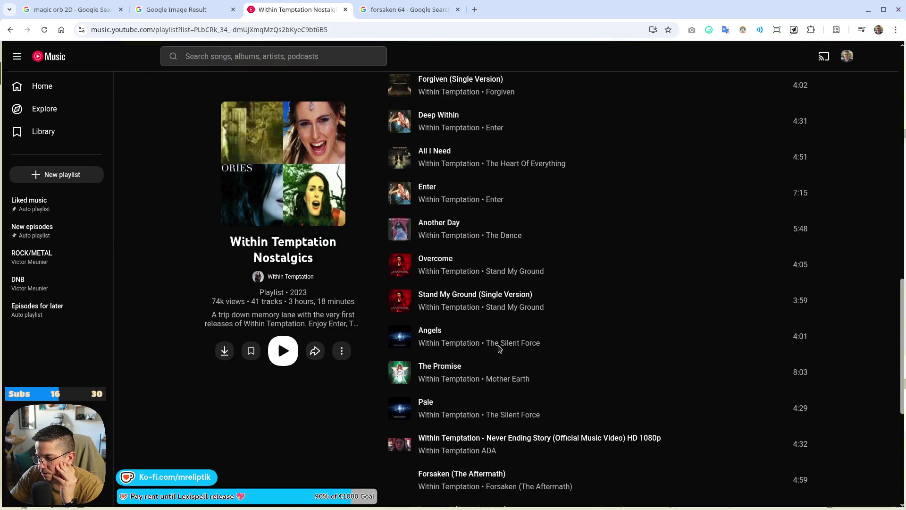
scroll(499, 348, down, 6)
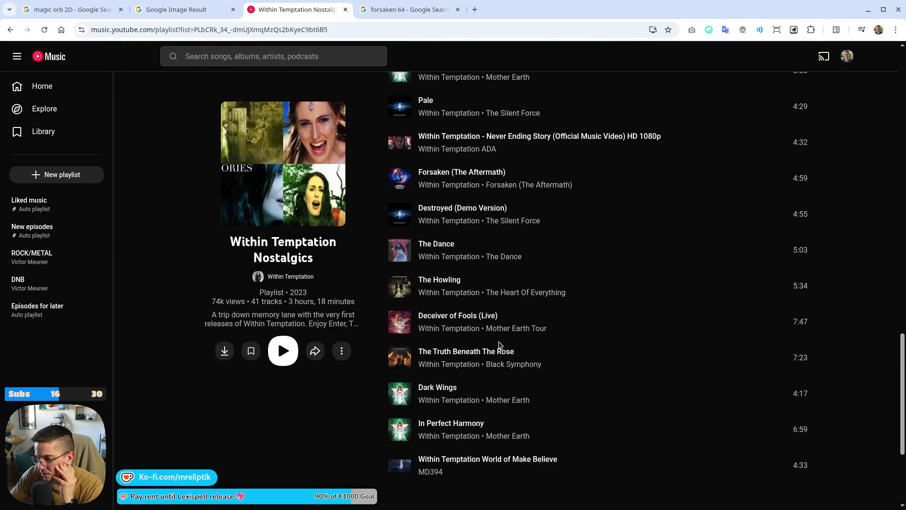
scroll(510, 291, up, 20)
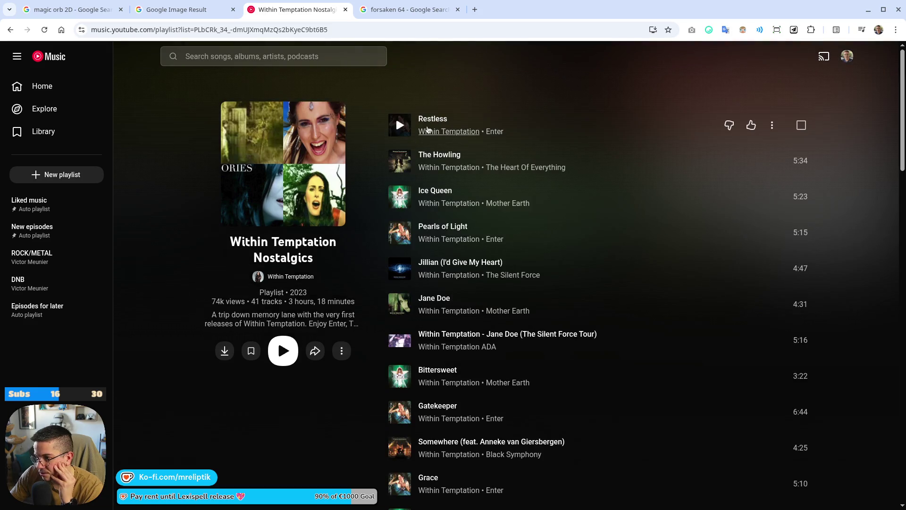
click(400, 125)
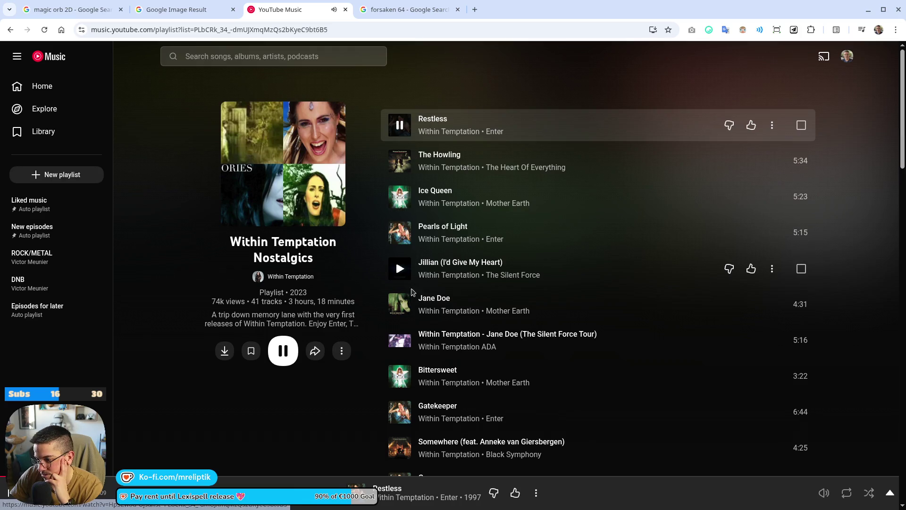
Step: Scroll through the playlist, then close the YouTube Music tab
scroll(594, 232, down, 4)
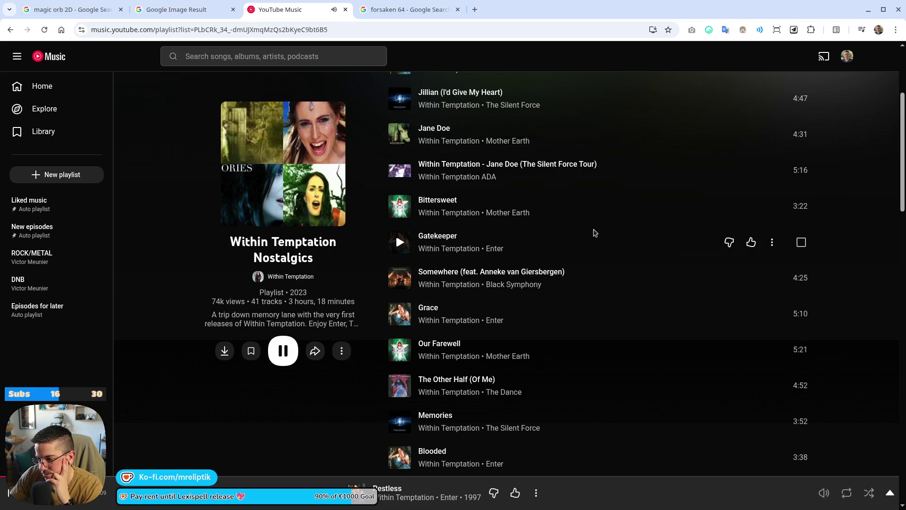
scroll(595, 232, down, 4)
scroll(595, 234, down, 5)
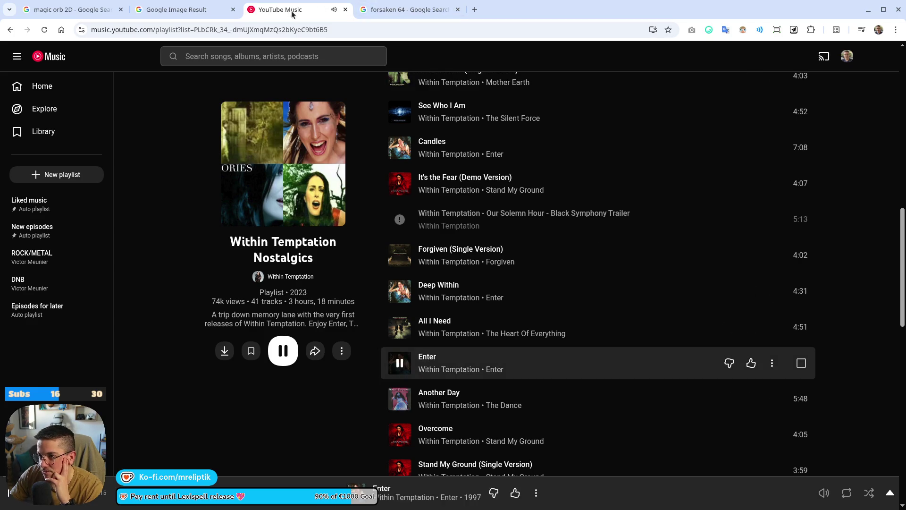
click(346, 9)
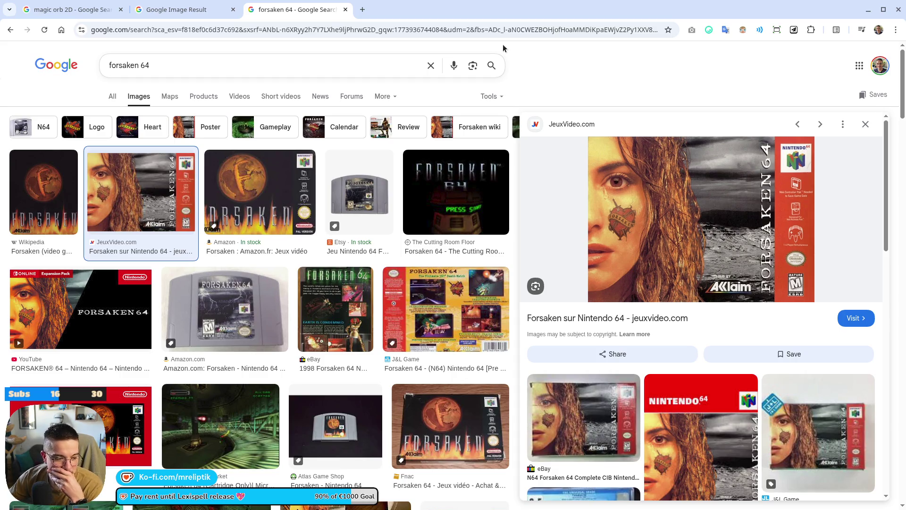
Step: Close the extra image tab, search 'forsaken 64 gameplay', and open a gameplay video separately
click(156, 10)
middle_click(158, 10)
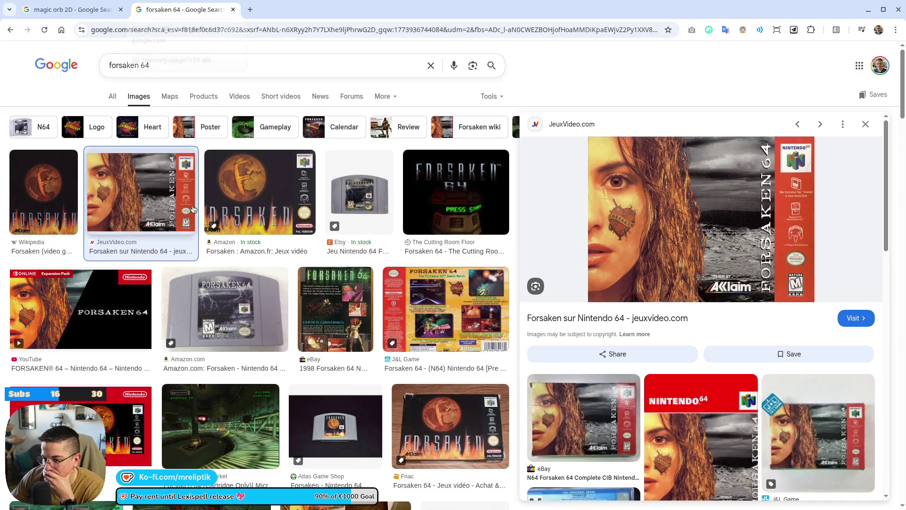
click(176, 61)
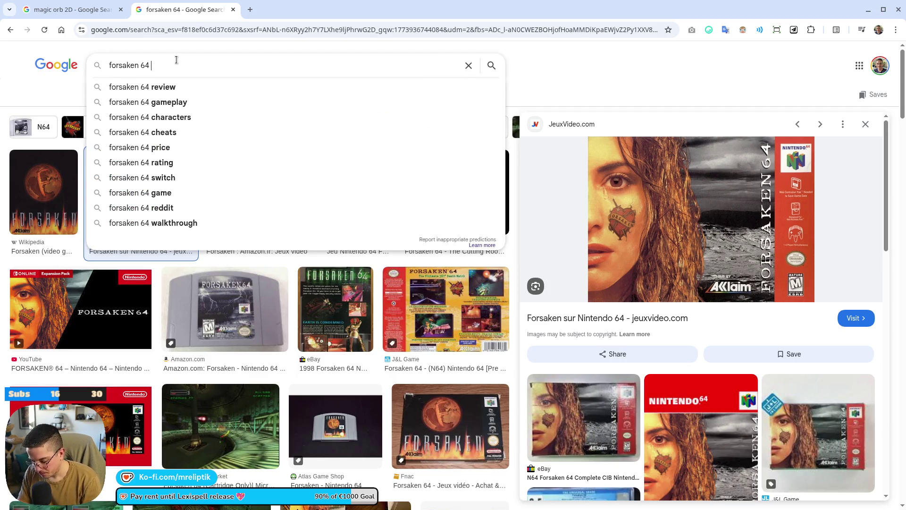
text(gameplay)
key(Return)
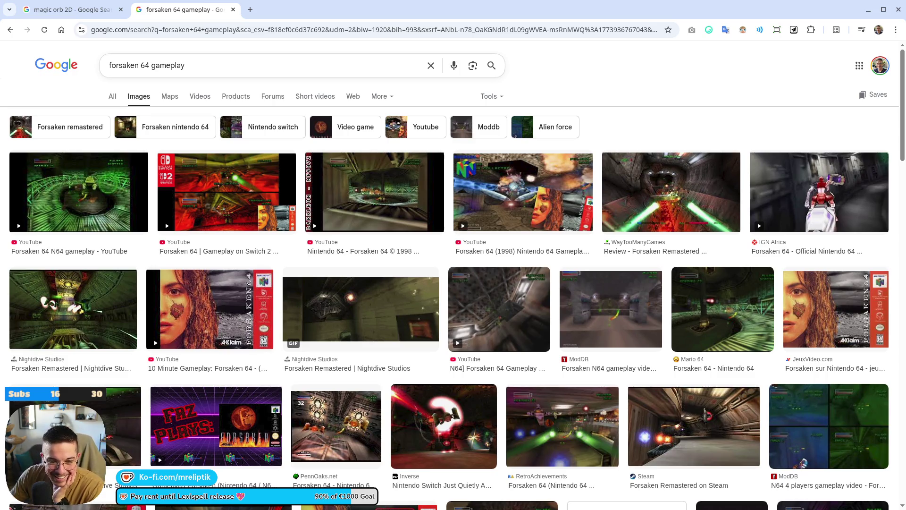
click(101, 245)
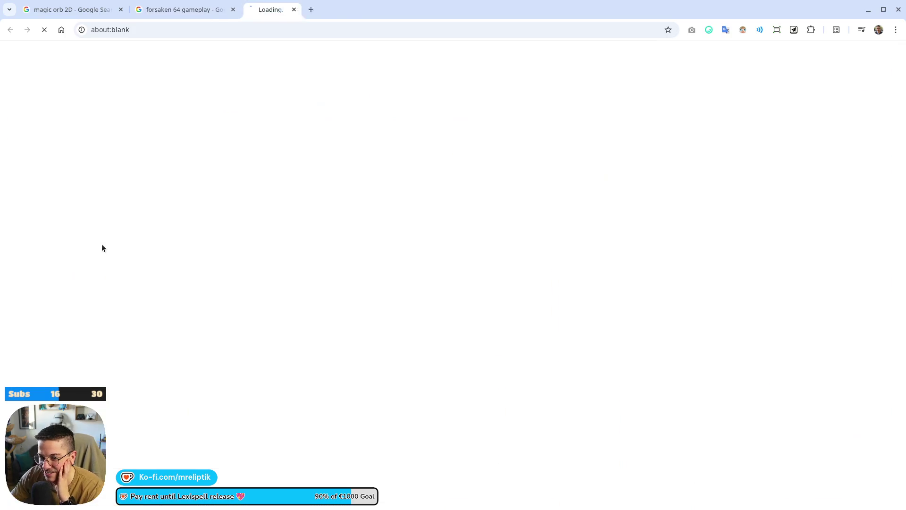
Step: Close the forsaken 64 gameplay results and go to the magic orb 2D results
click(194, 4)
middle_click(179, 9)
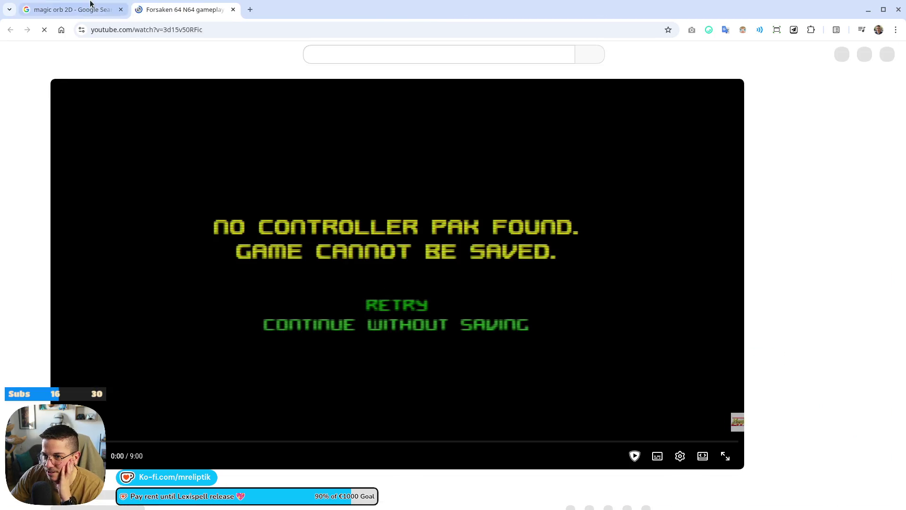
click(83, 10)
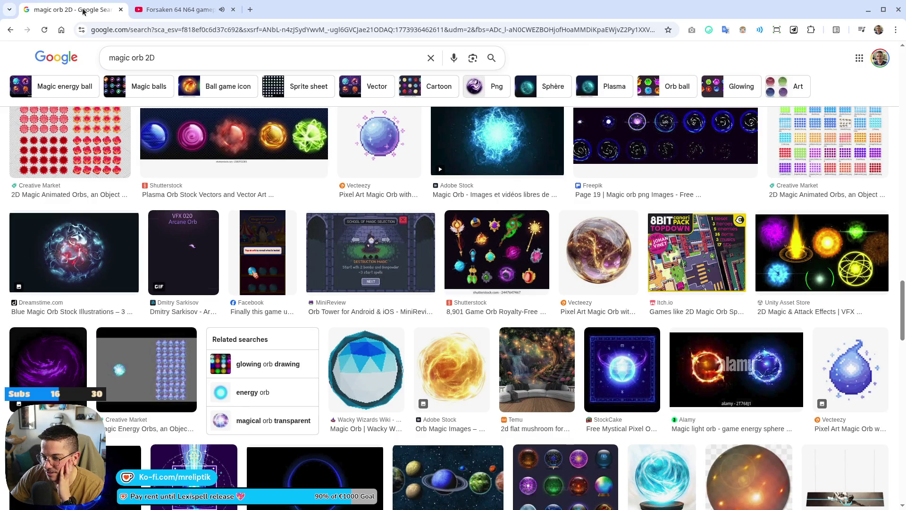
Step: Open the purple orb image in its own tab, then return to the Forsaken 64 video
middle_click(37, 364)
click(175, 9)
key(ctrl+l)
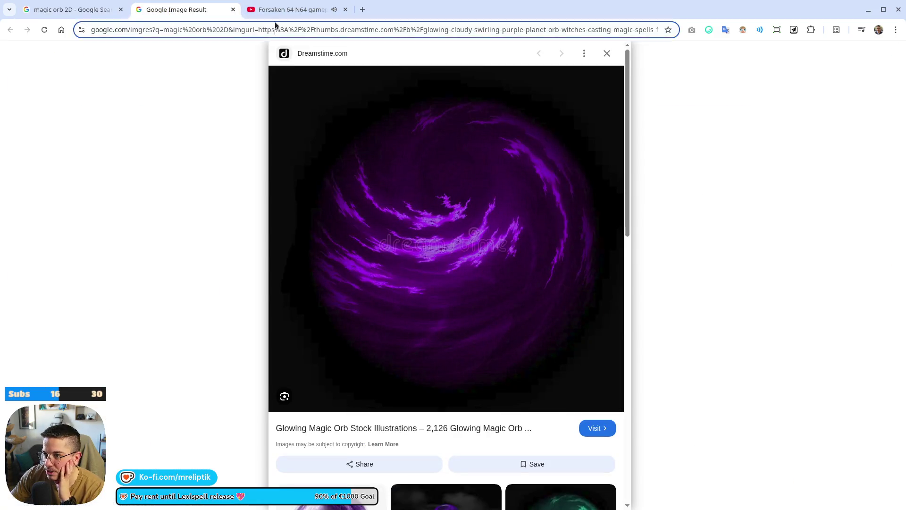
key(ctrl+Tab)
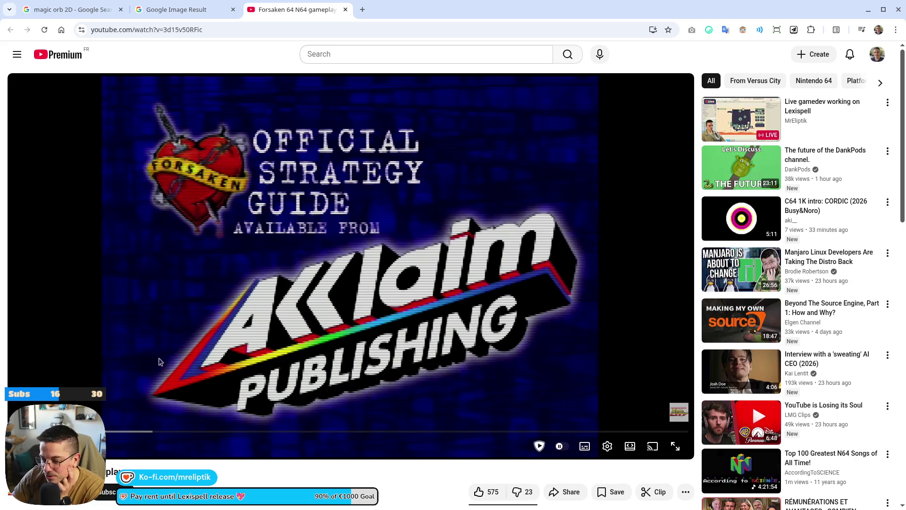
Step: Skip the video to the gameplay around 2:07 and lower the volume to 25%
click(111, 431)
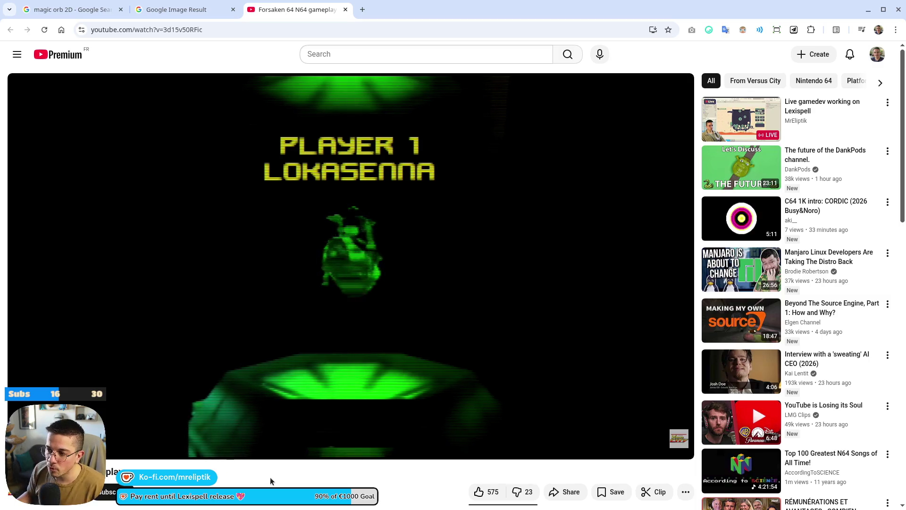
drag(260, 431, 163, 431)
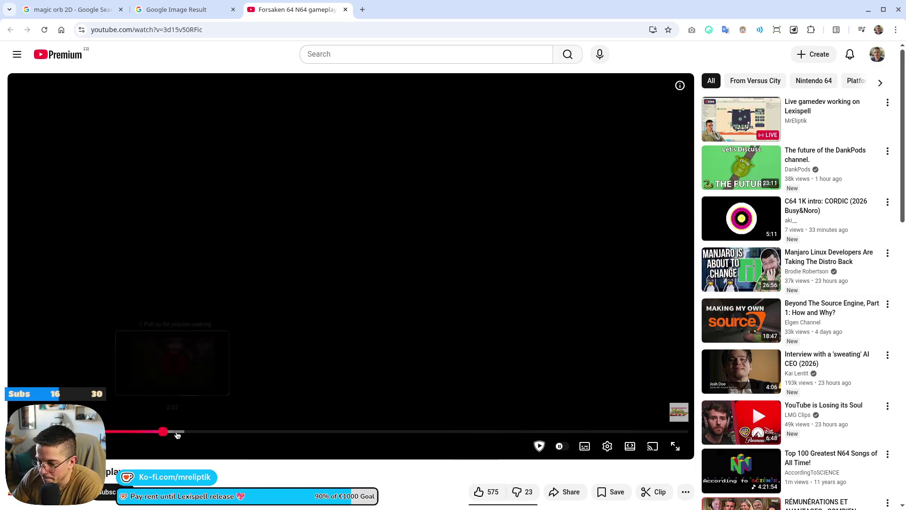
key(XF86AudioLowerVolume)
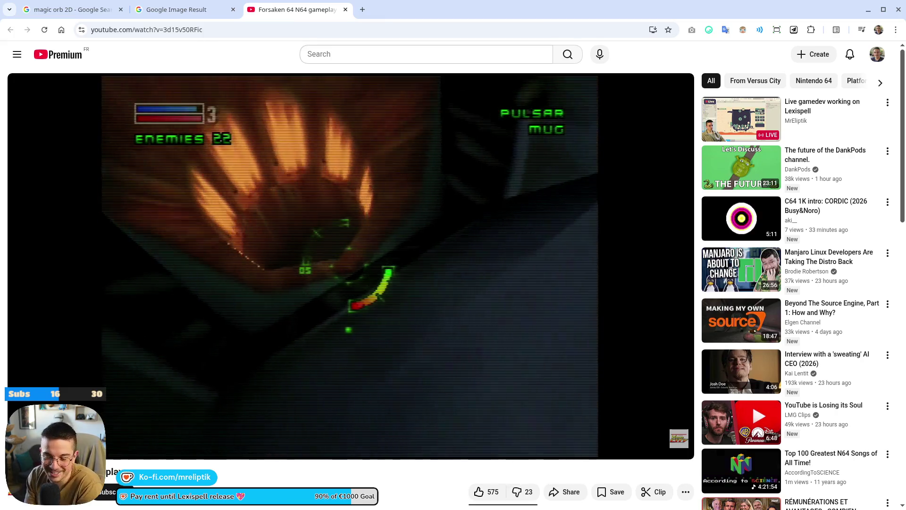
Step: Seek past 3:22 toward the end, reaching nearly 8 minutes of 9
mouse_move(265, 206)
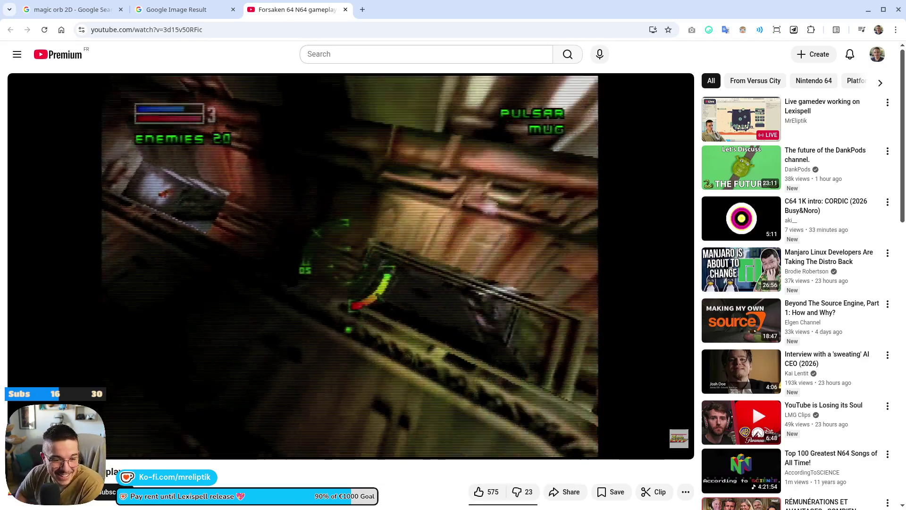
mouse_move(252, 431)
mouse_down()
mouse_move(283, 406)
mouse_move(417, 362)
mouse_move(341, 466)
mouse_up()
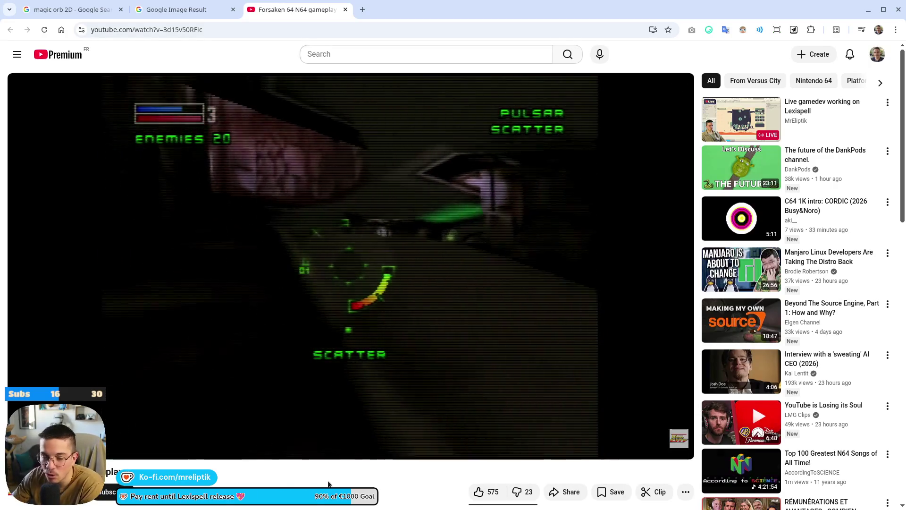
mouse_move(288, 431)
mouse_down()
mouse_move(265, 434)
mouse_move(393, 434)
mouse_up()
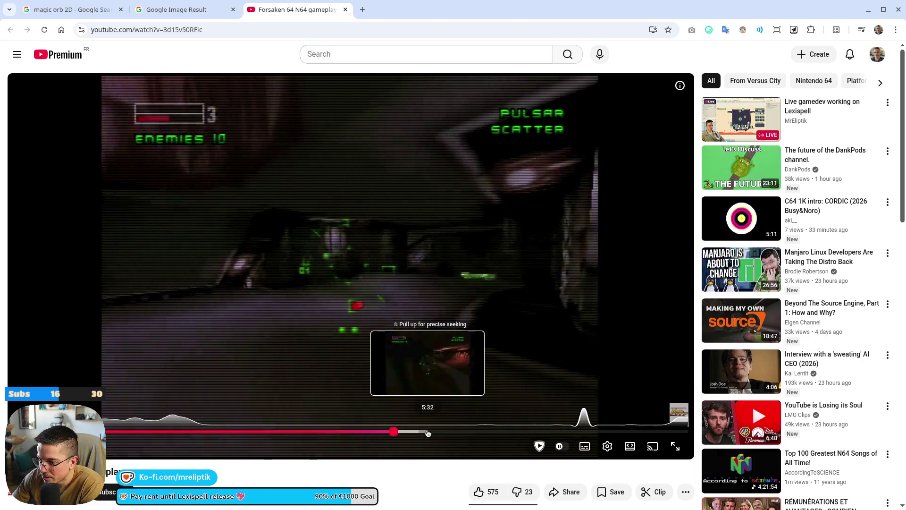
drag(428, 433, 481, 431)
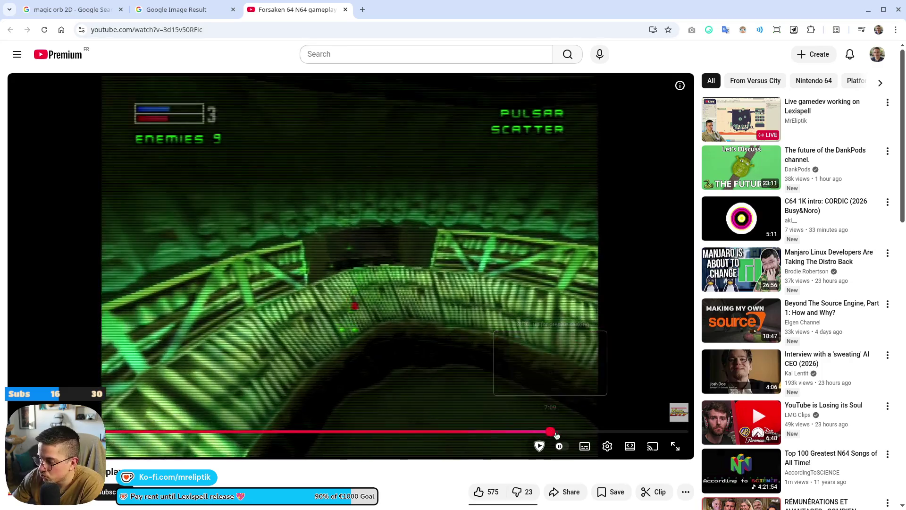
click(577, 432)
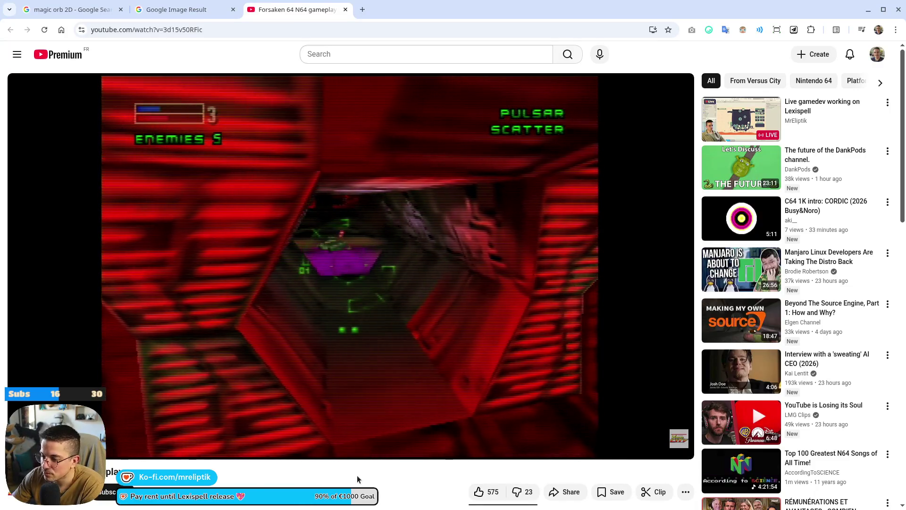
scroll(364, 377, down, 7)
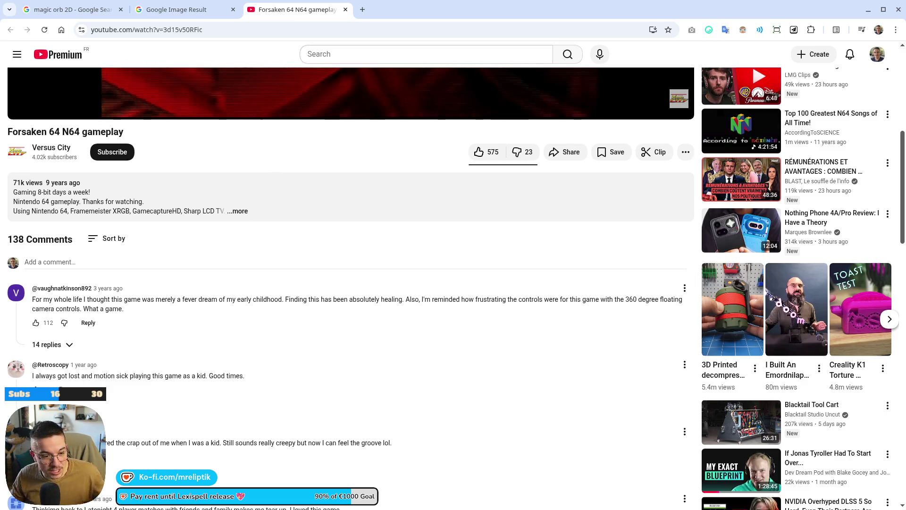
scroll(324, 333, up, 7)
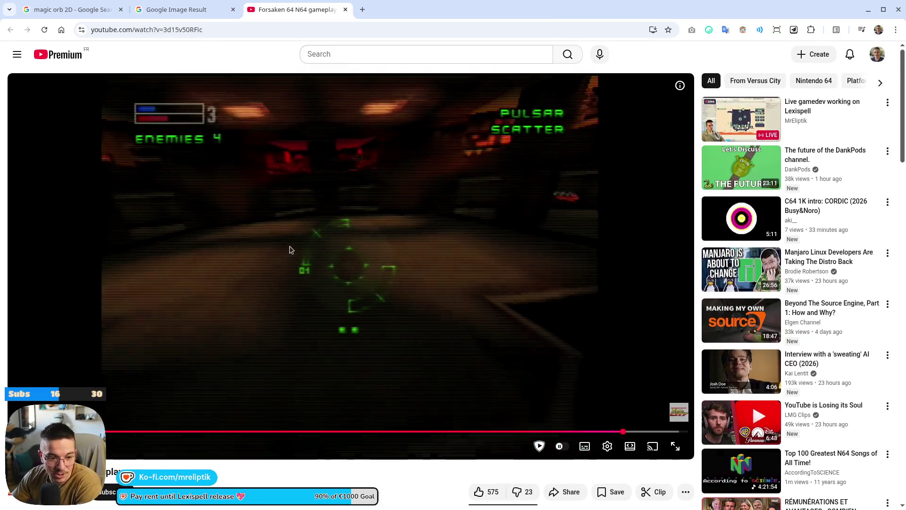
scroll(283, 233, down, 2)
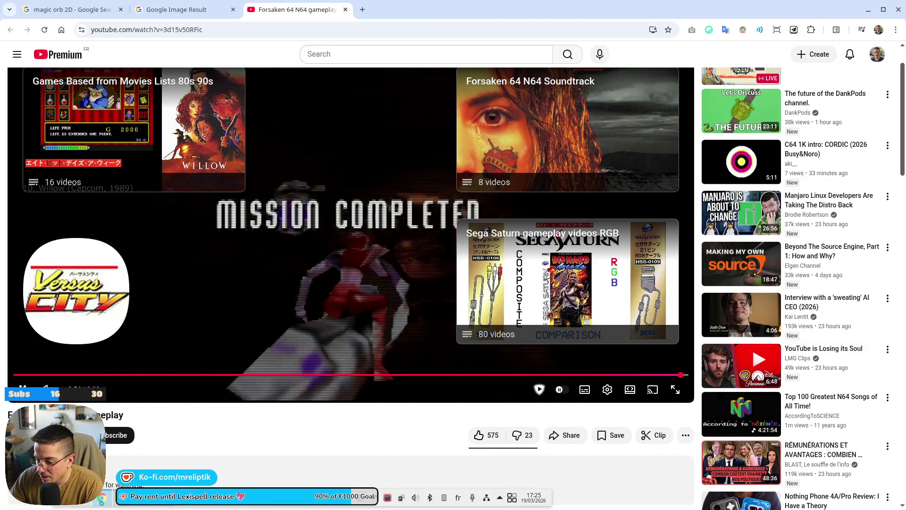
Step: Close the Forsaken 64 gameplay video tab
middle_click(299, 6)
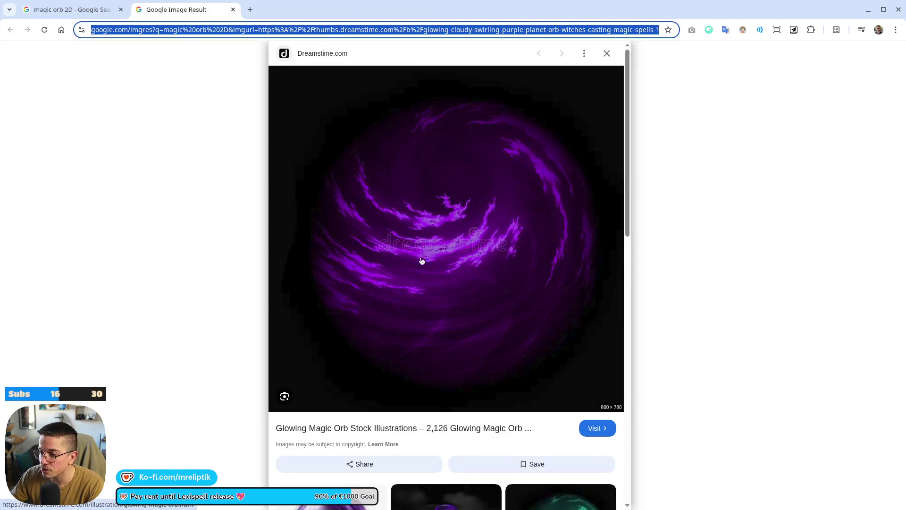
scroll(297, 415, down, 6)
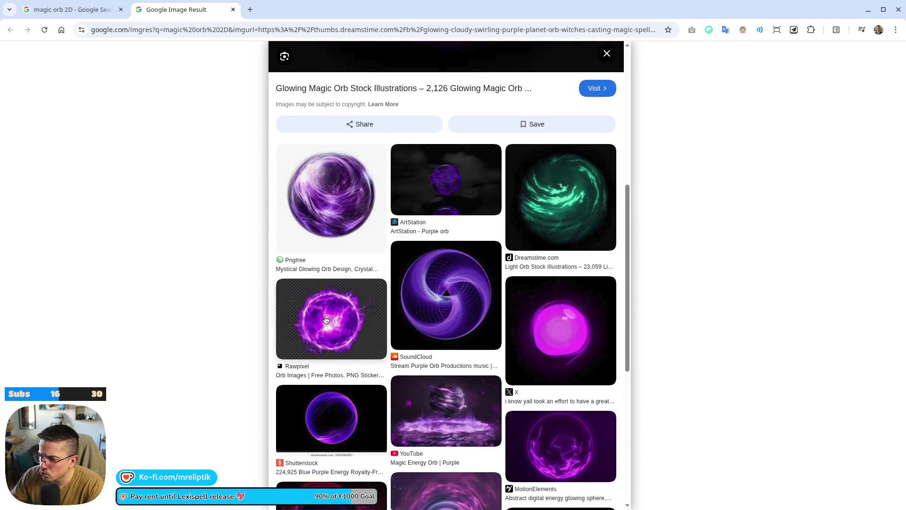
scroll(348, 370, down, 5)
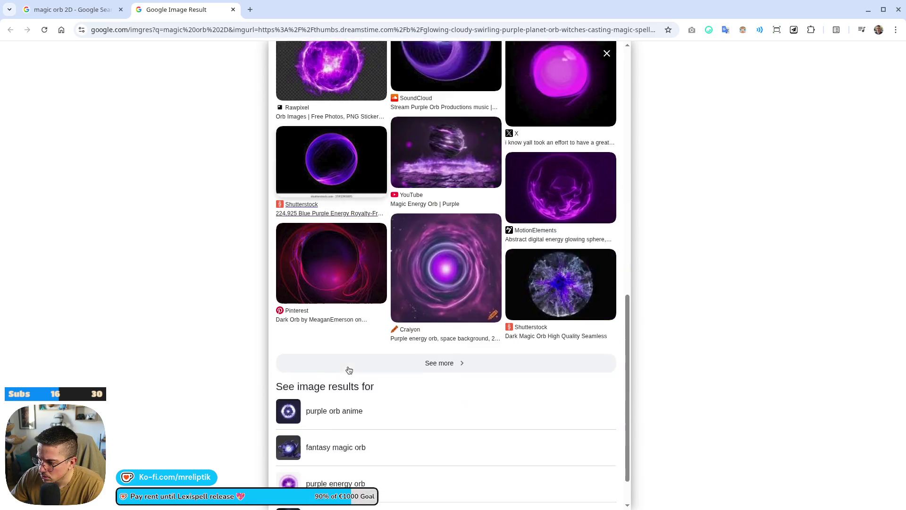
scroll(471, 339, up, 11)
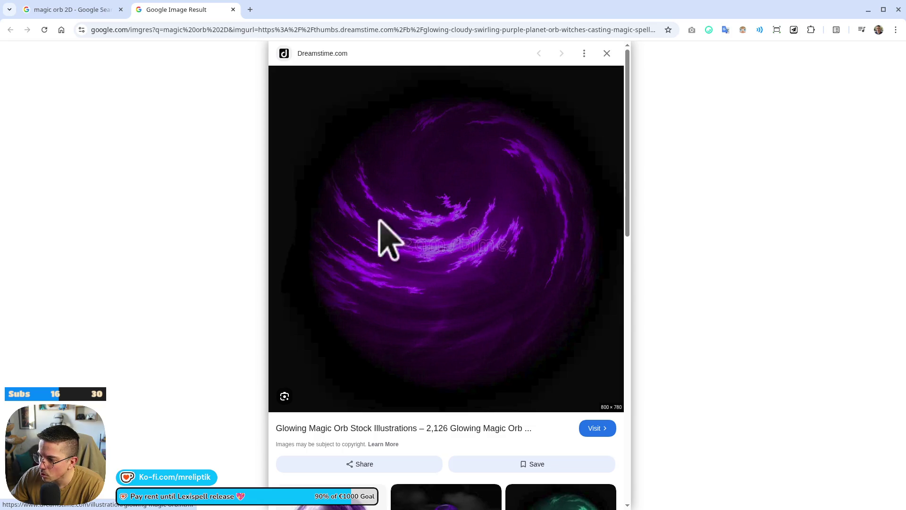
Step: Browse the magic orb 2D results, then go back to the Dreamstime purple orb image
click(77, 10)
scroll(253, 441, down, 5)
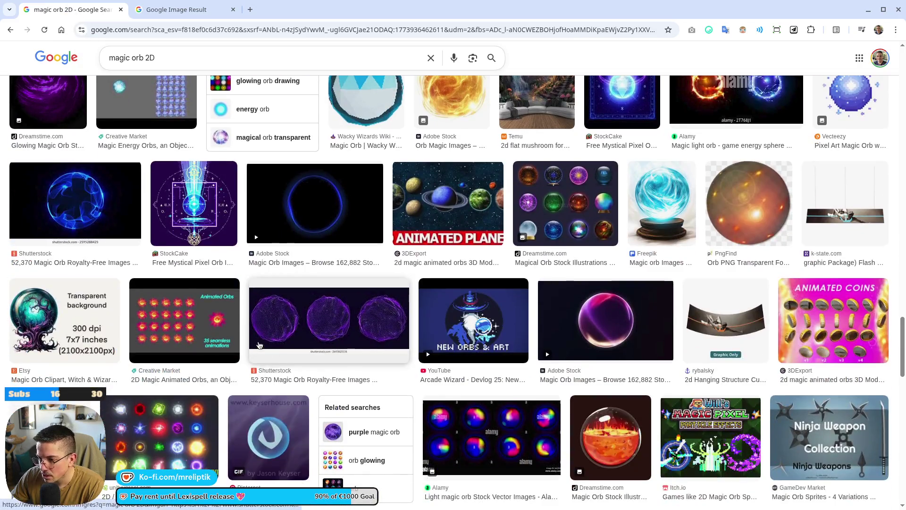
scroll(306, 340, up, 4)
scroll(392, 330, down, 10)
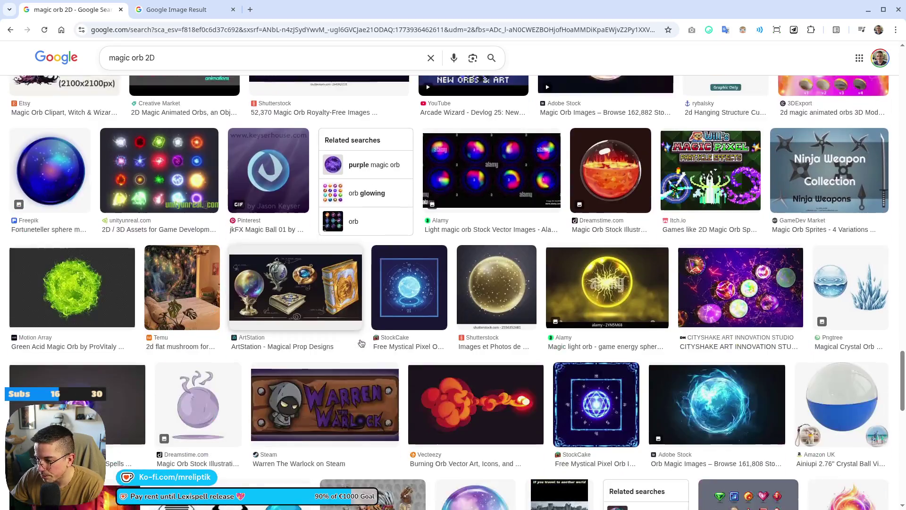
scroll(75, 314, down, 4)
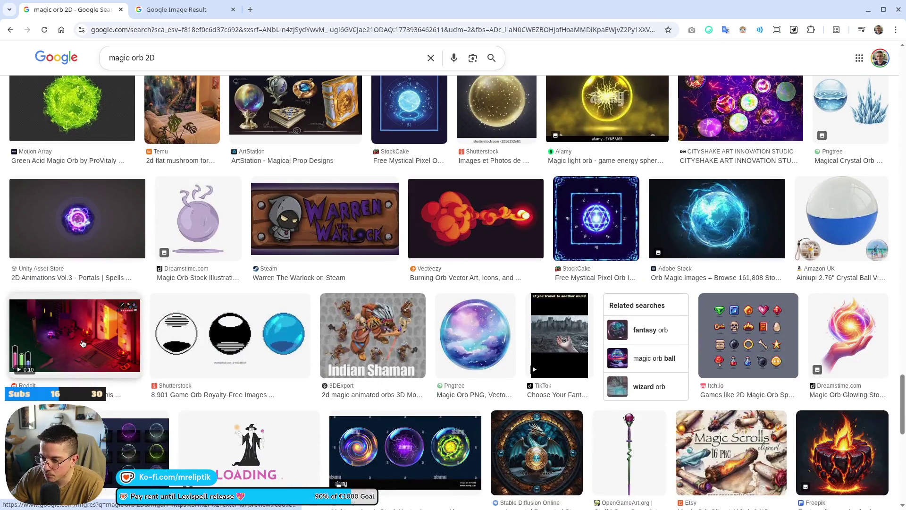
scroll(262, 315, down, 5)
scroll(491, 229, up, 3)
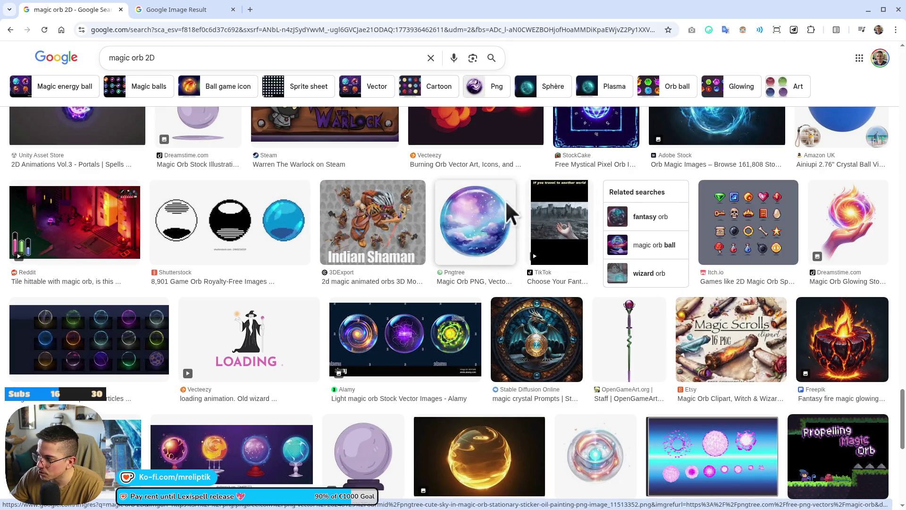
scroll(573, 257, down, 5)
scroll(573, 257, down, 5)
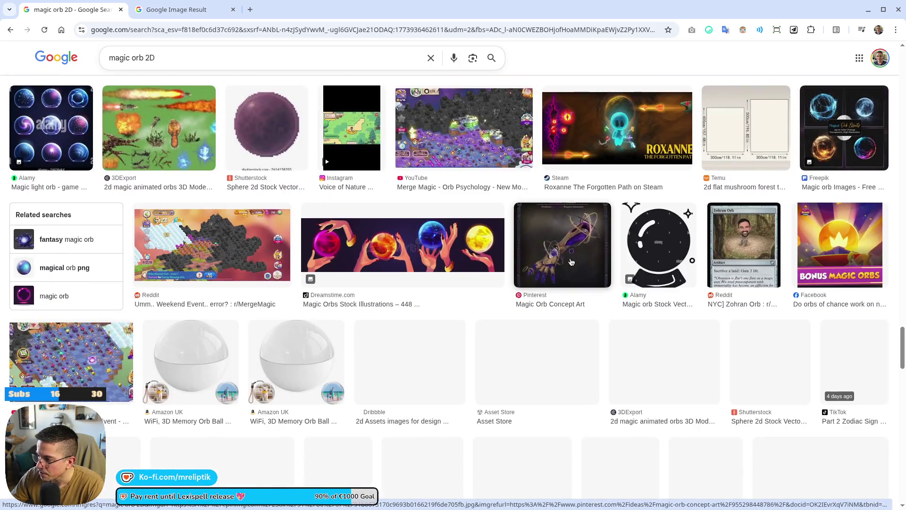
scroll(543, 288, down, 5)
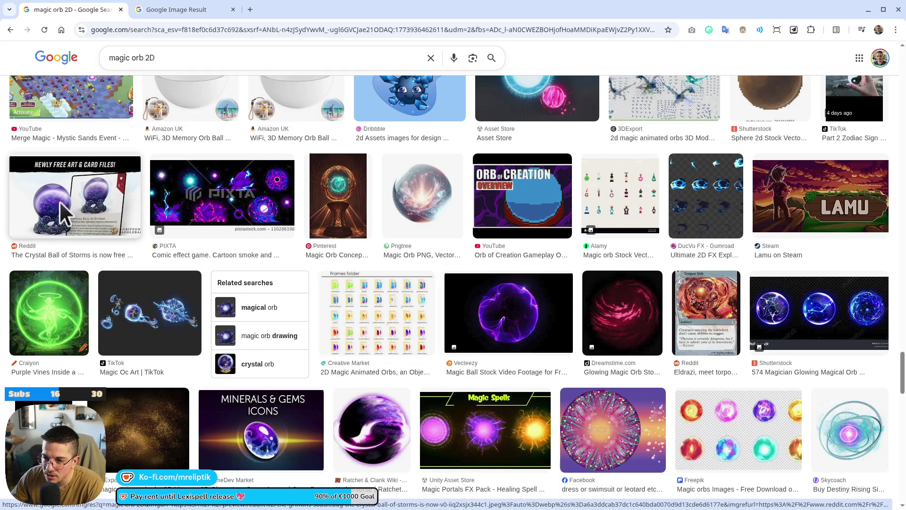
click(180, 11)
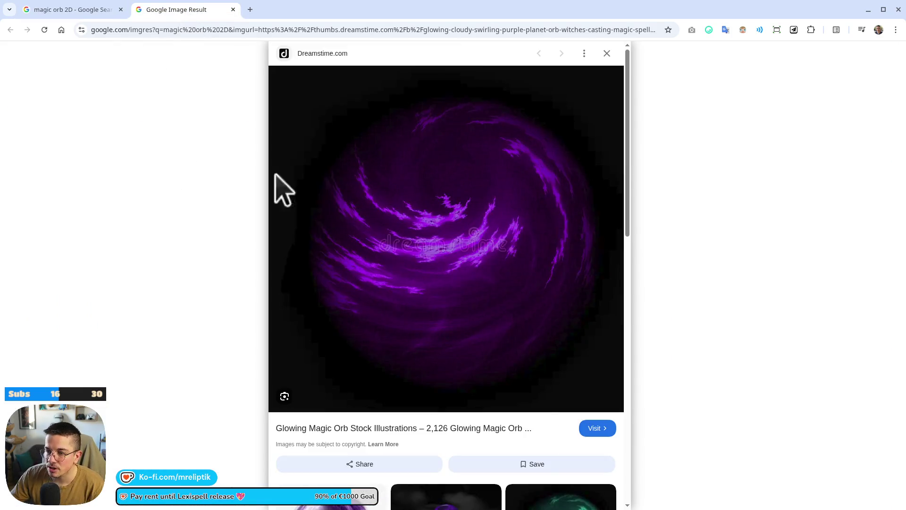
Step: Copy the swirling purple Dreamstime orb image and close its result page
right_click(400, 217)
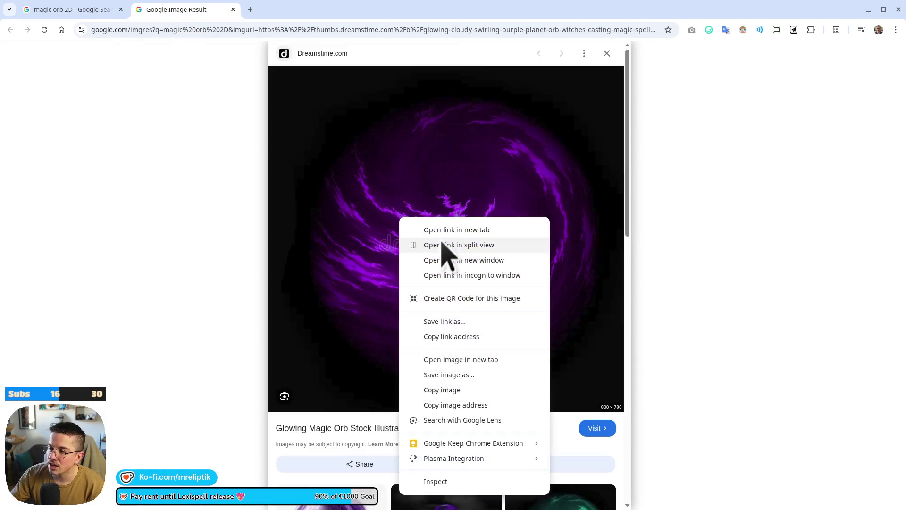
click(446, 390)
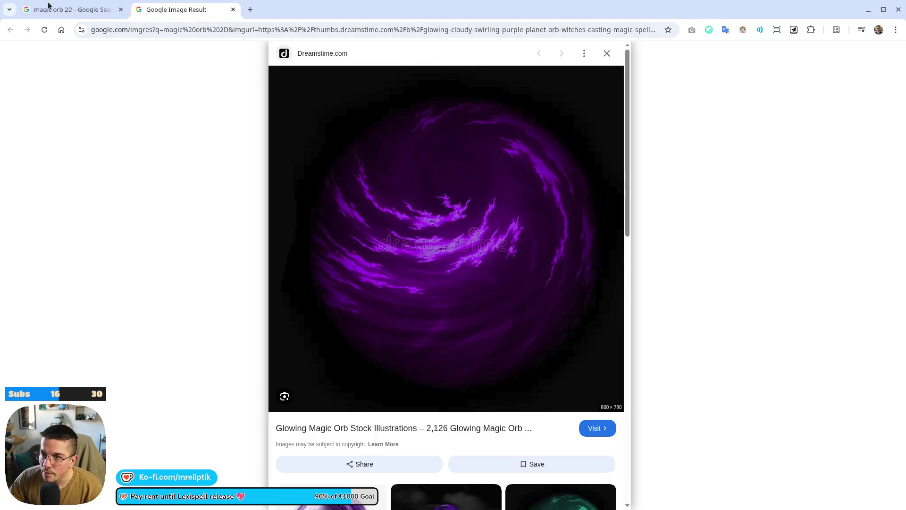
middle_click(170, 10)
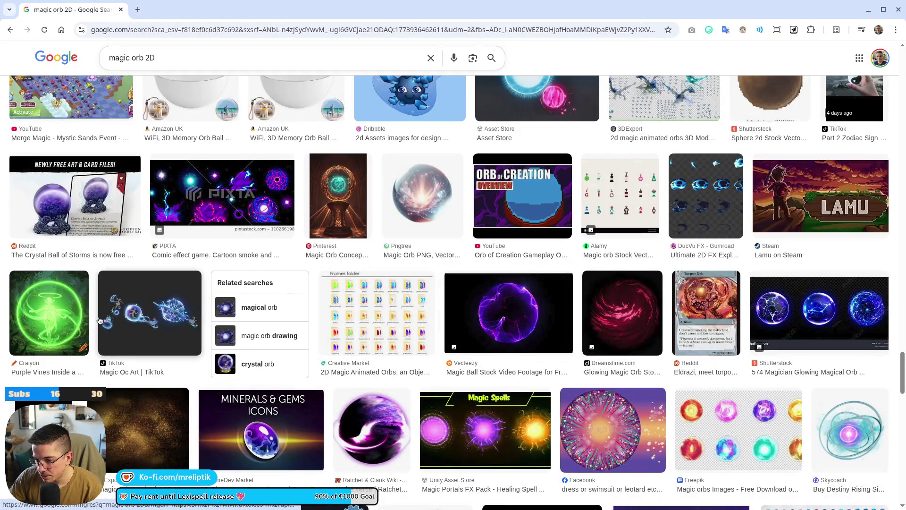
Step: Preview and copy the Crystal Ball of Storms image
click(80, 200)
right_click(697, 194)
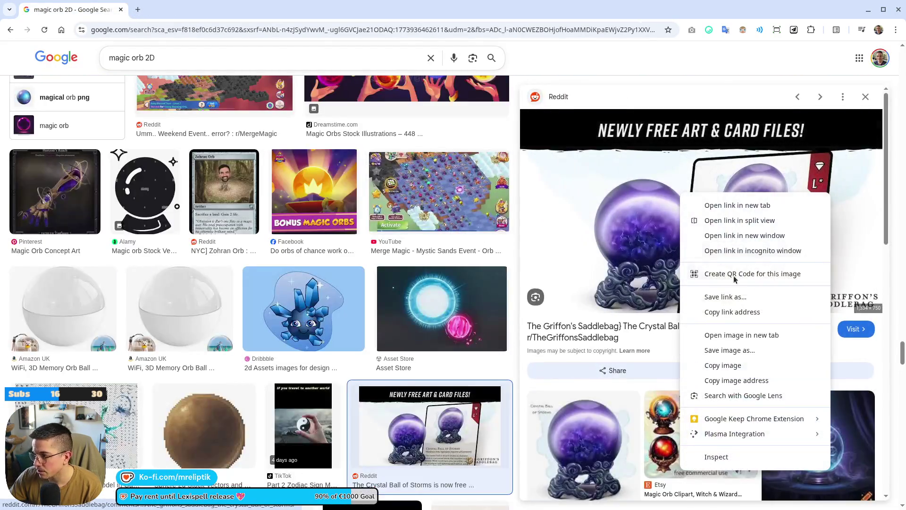
click(726, 372)
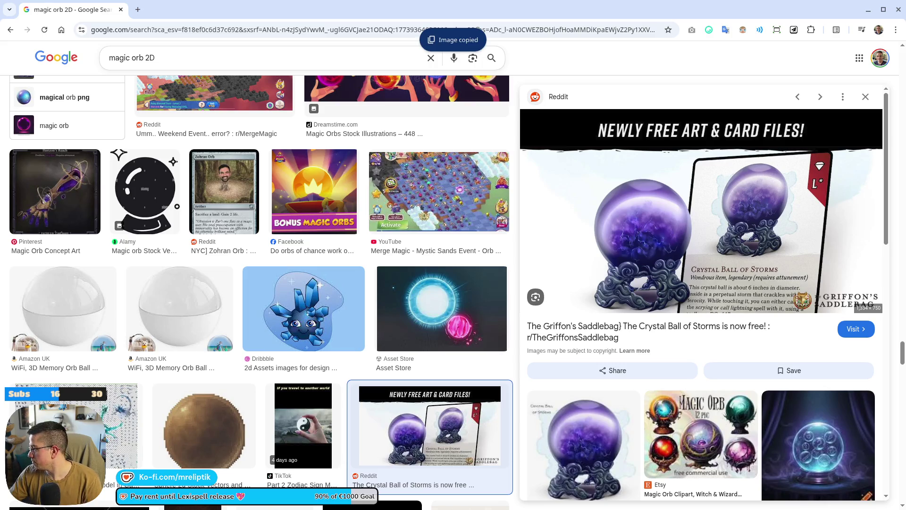
Step: Find the Reddit glowing blue orb result and copy its preview image
scroll(243, 316, down, 6)
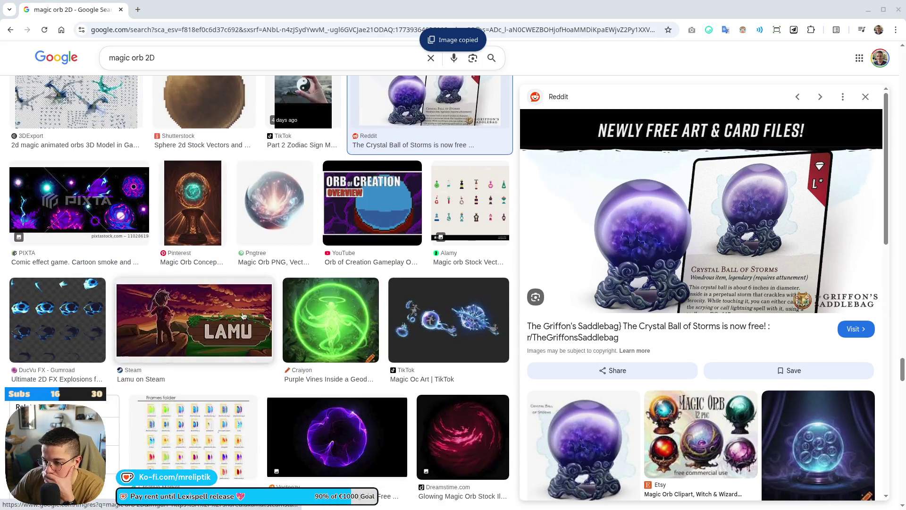
scroll(265, 323, down, 4)
scroll(263, 321, down, 5)
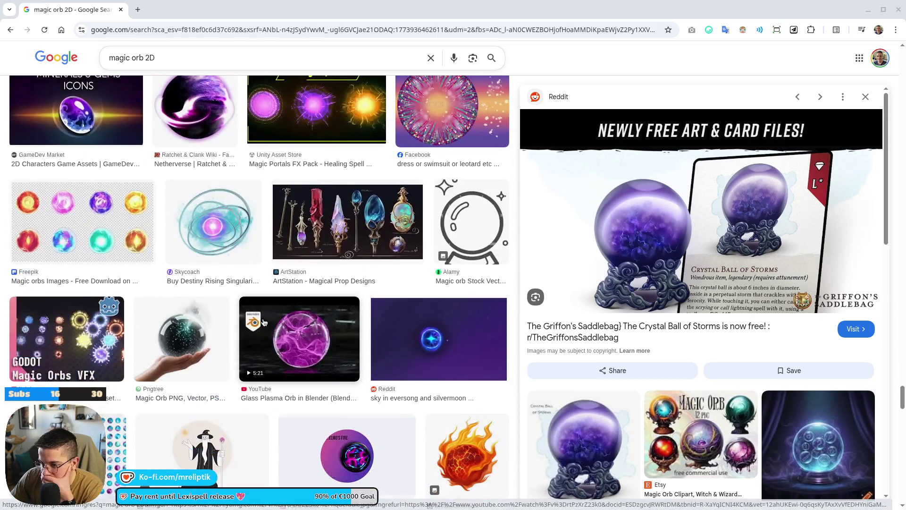
scroll(263, 322, down, 2)
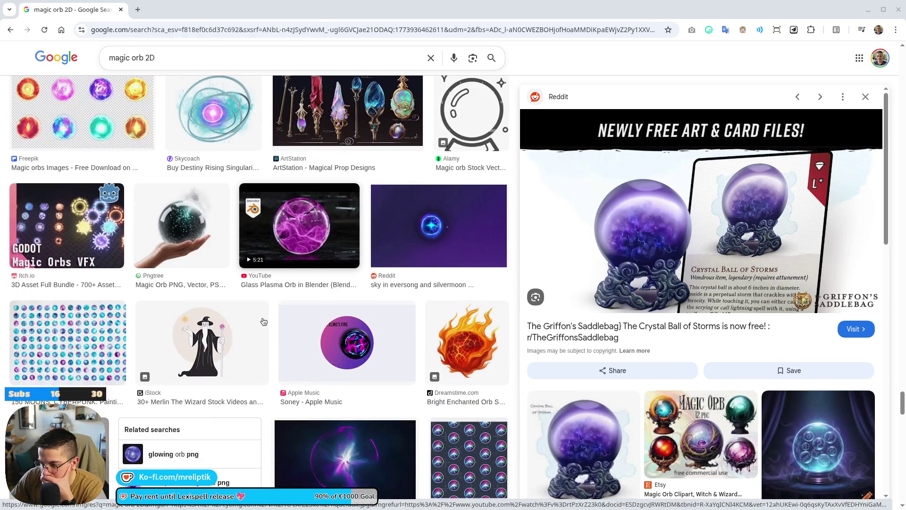
scroll(263, 322, up, 4)
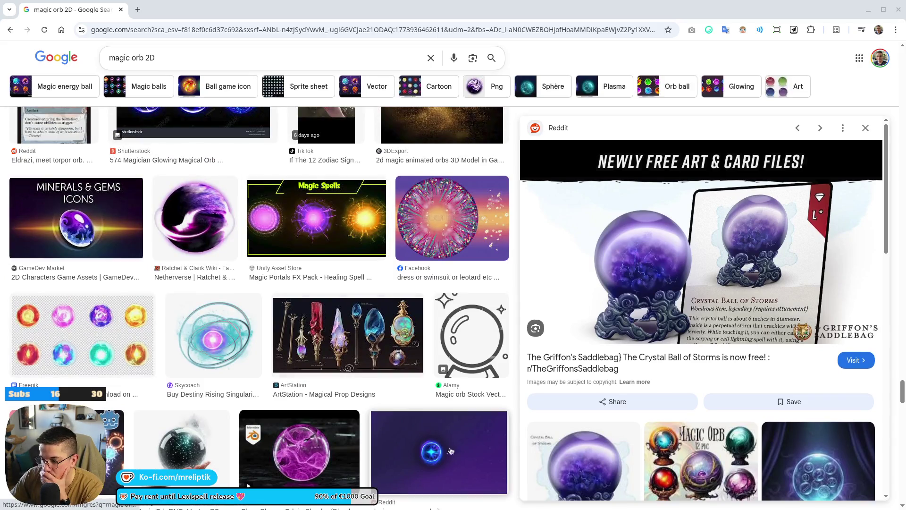
click(465, 478)
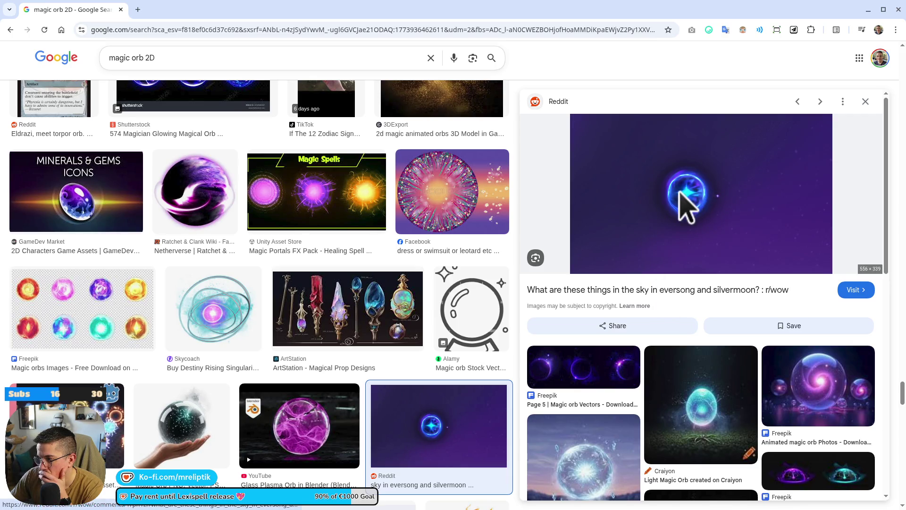
right_click(676, 192)
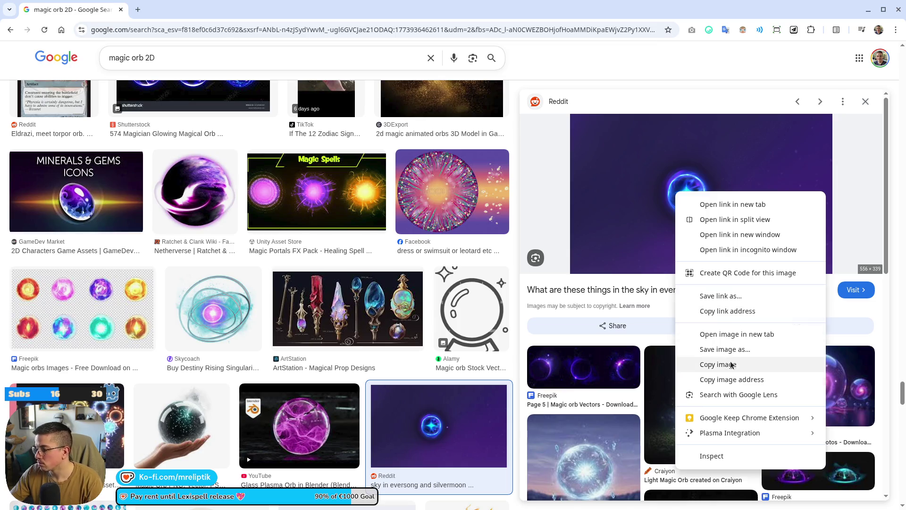
click(719, 364)
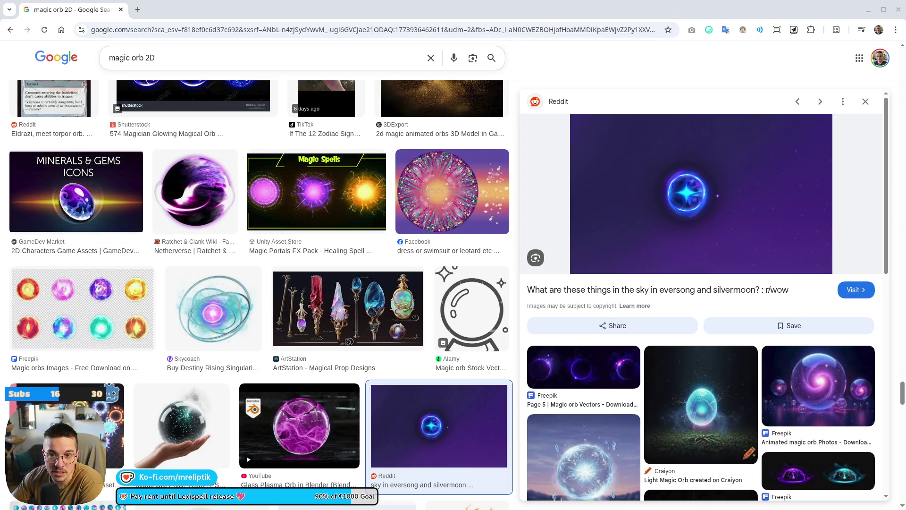
scroll(227, 332, down, 6)
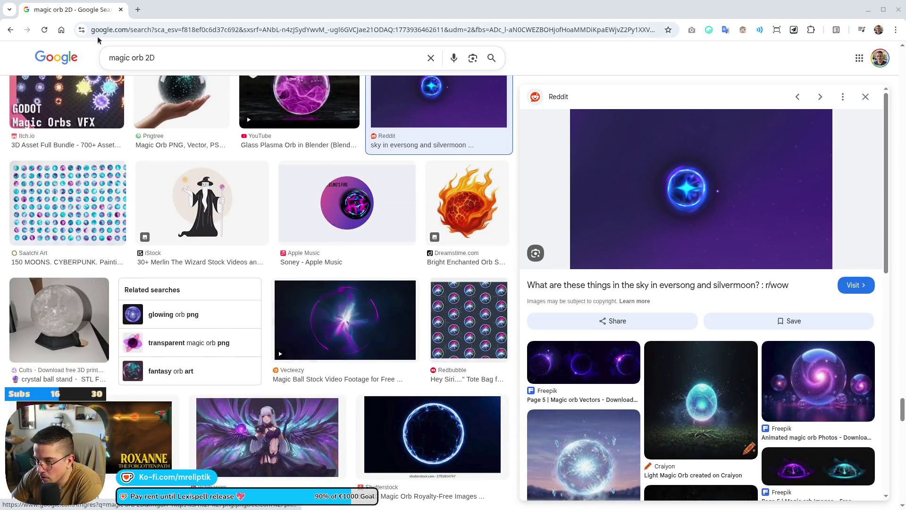
click(163, 29)
Step: Go to the godotshaders.com shader library via the 'godot' address suggestion
text(godot)
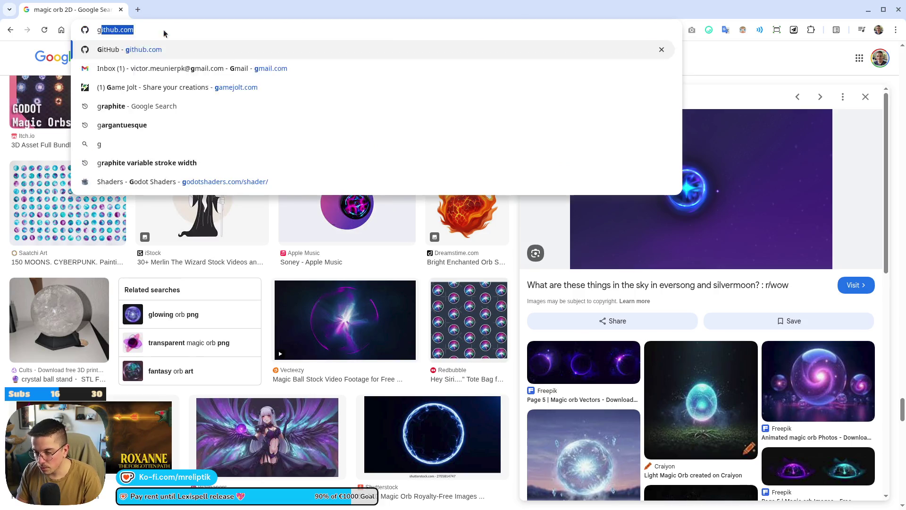
key(Return)
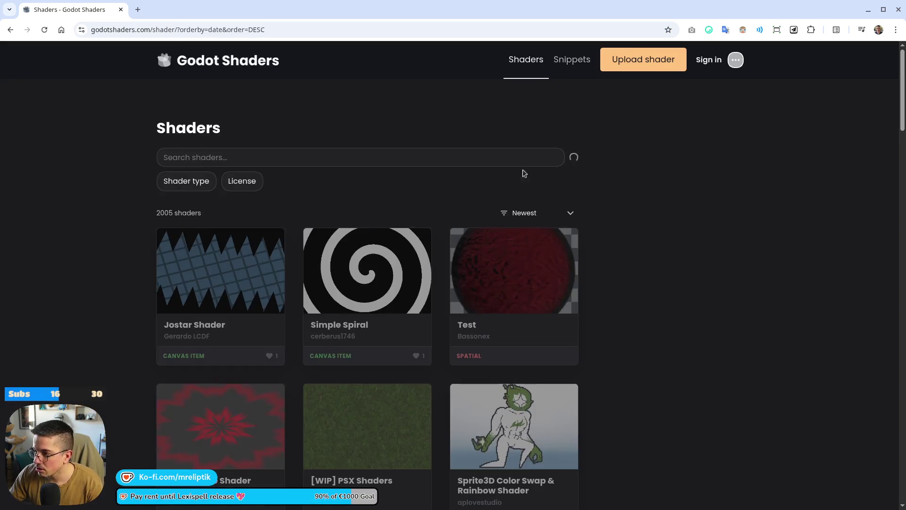
click(427, 158)
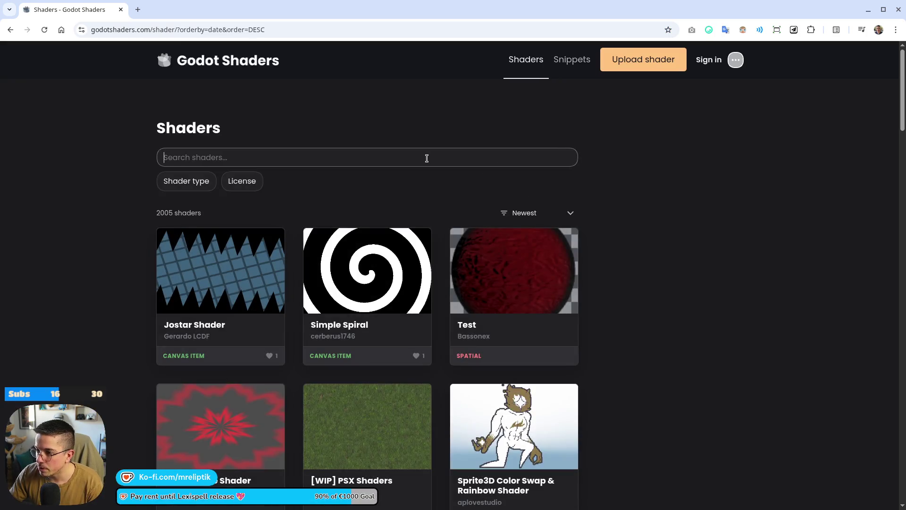
Step: Search shaders for 'orb' and scroll through the 13 results
text(orb)
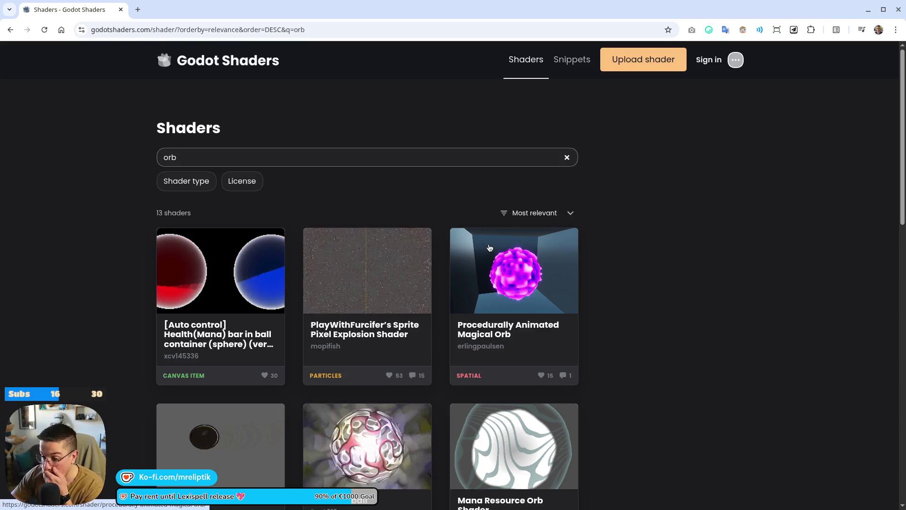
scroll(374, 333, down, 5)
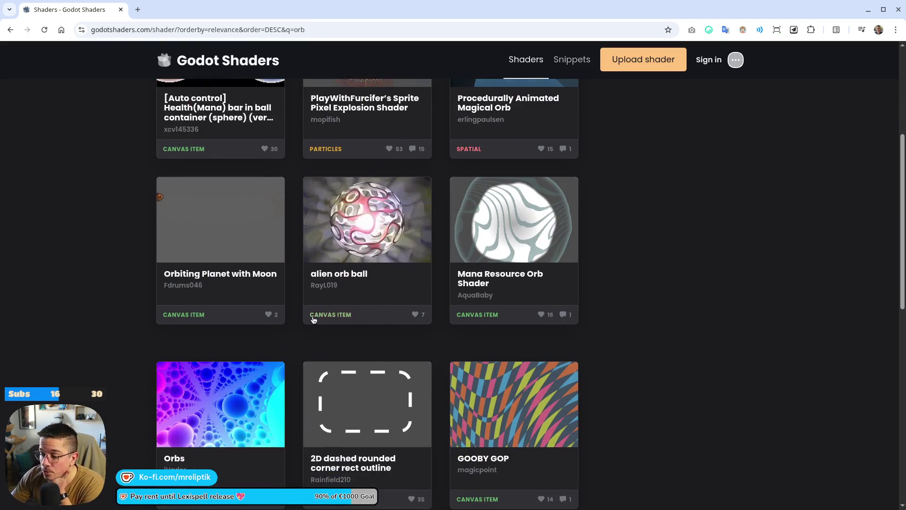
scroll(228, 295, down, 4)
scroll(156, 373, down, 5)
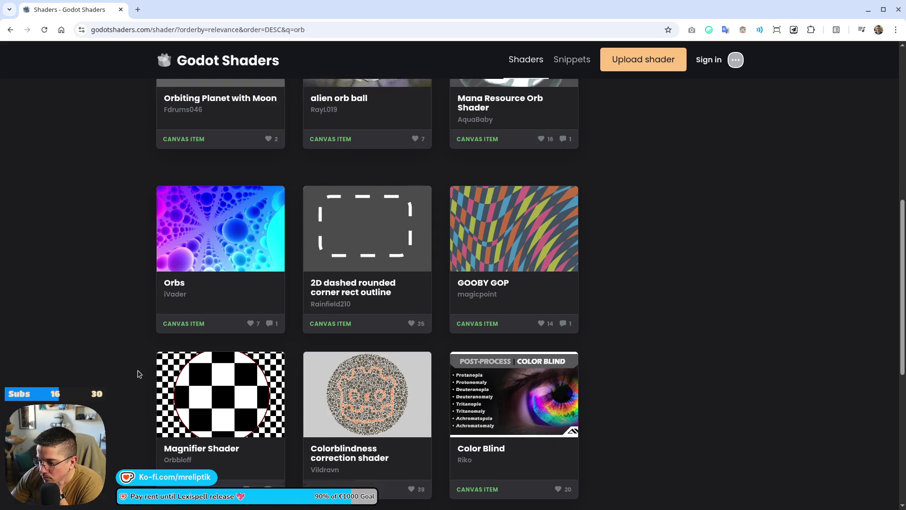
scroll(465, 405, up, 15)
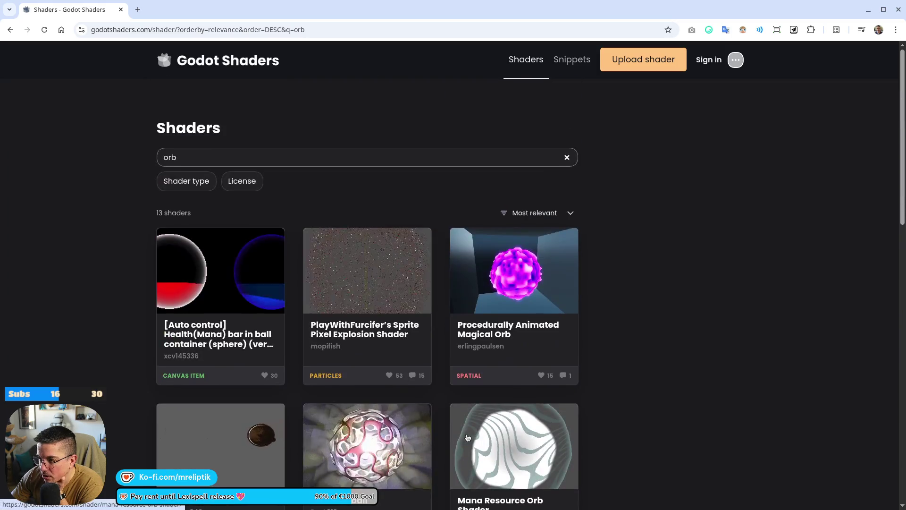
key(ctrl+a)
Step: Search shaders for 'spiral' and review results like Spiral Riders and Polar Coordinate Black Hole
text(spiral)
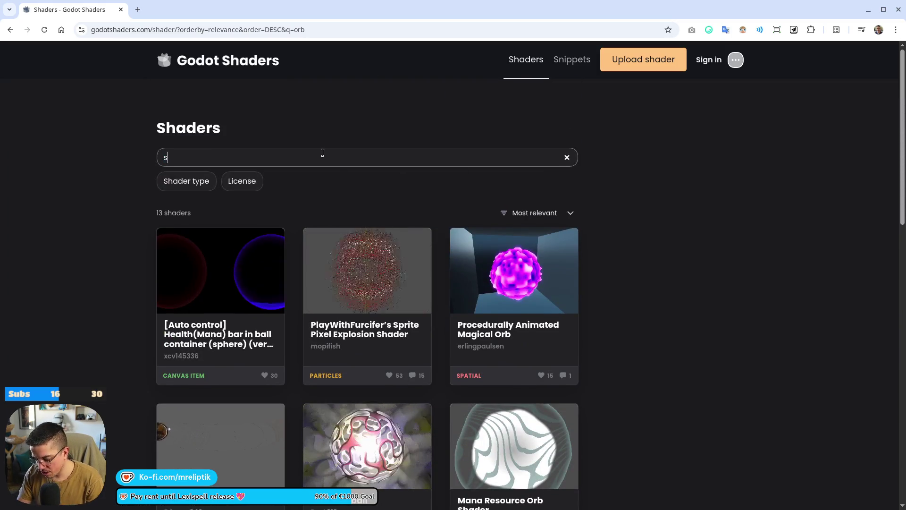
key(Return)
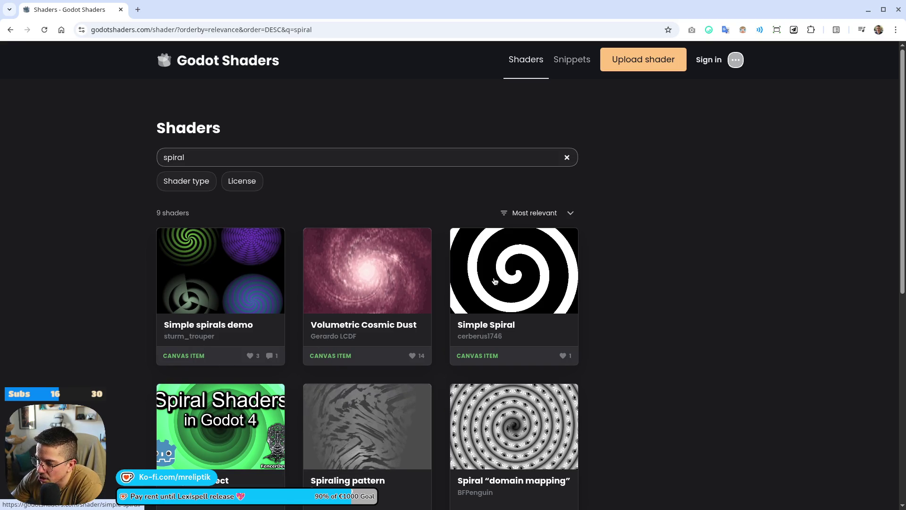
scroll(241, 293, down, 3)
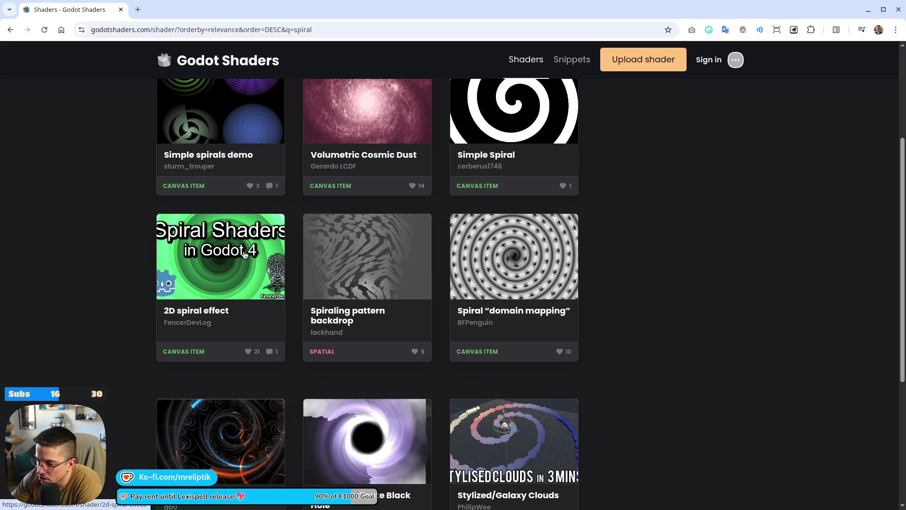
scroll(393, 282, down, 3)
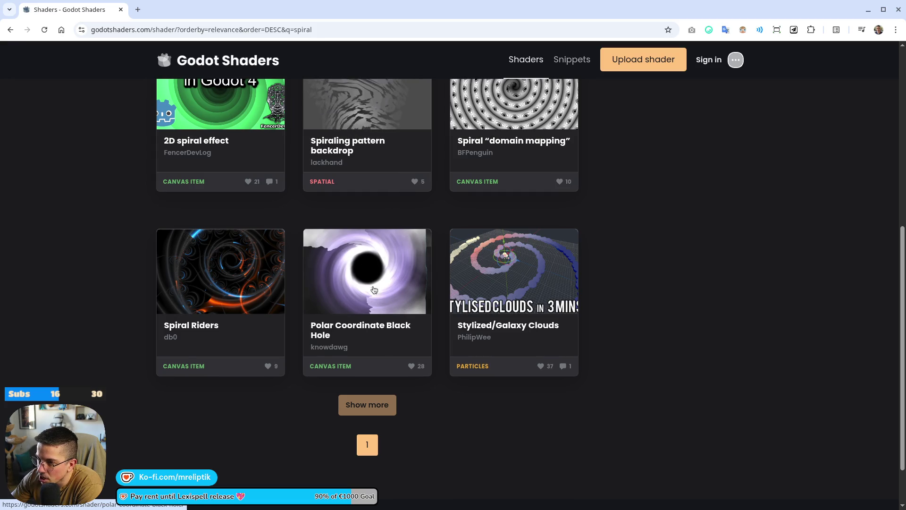
scroll(373, 289, up, 2)
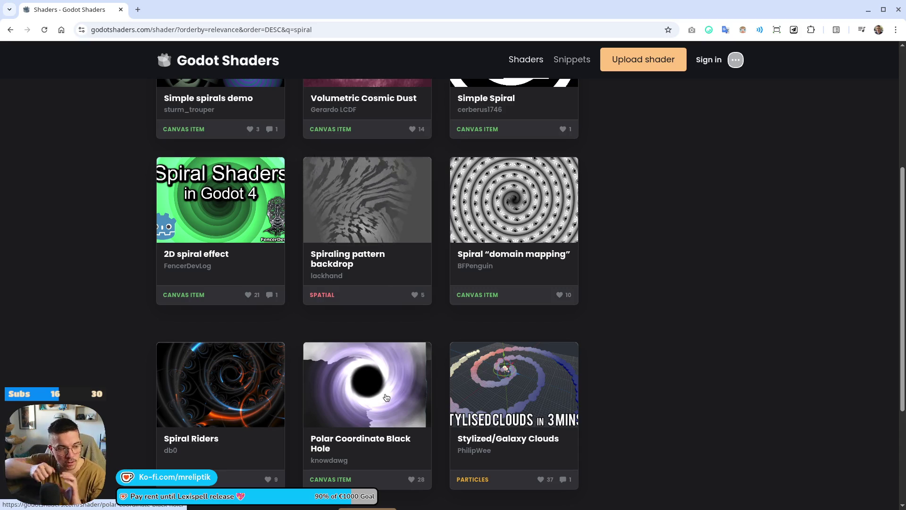
scroll(271, 374, down, 3)
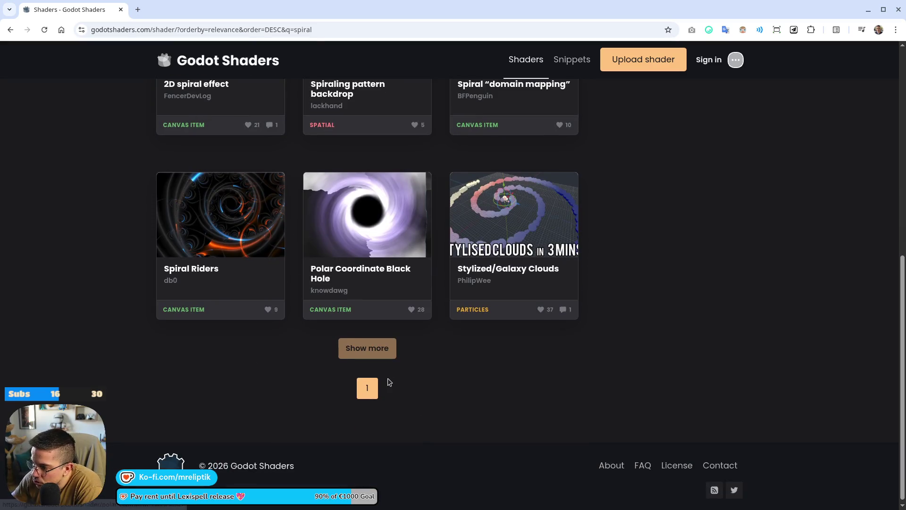
click(367, 388)
scroll(376, 314, down, 5)
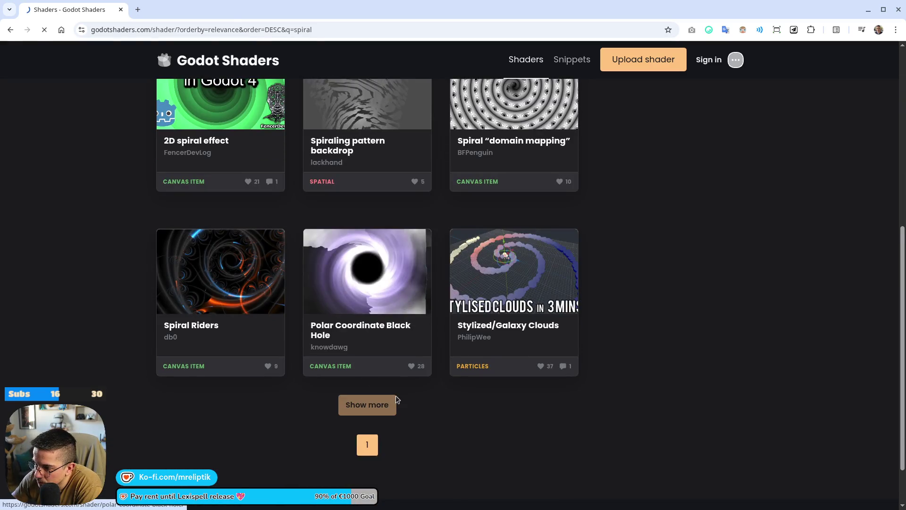
Step: Open the Polar Coordinate Black Hole shader and scroll down to its shader code
click(375, 313)
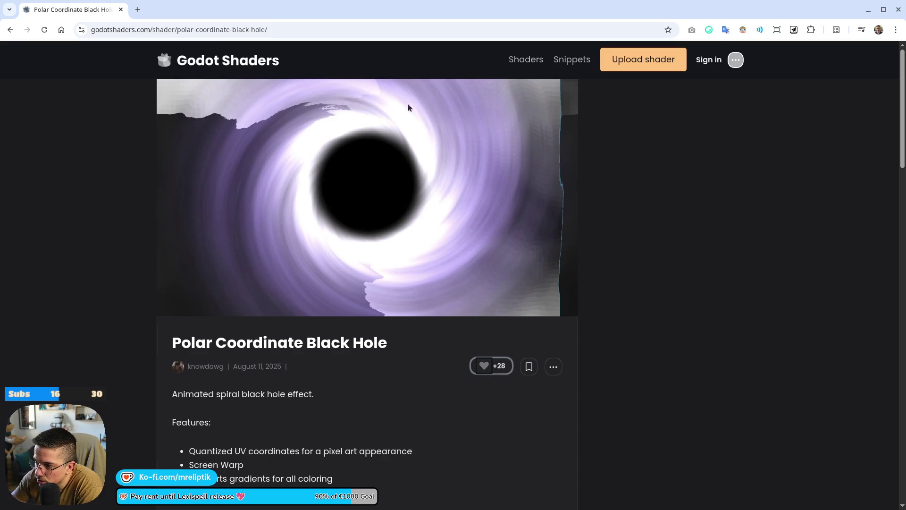
scroll(331, 116, down, 7)
scroll(302, 303, down, 6)
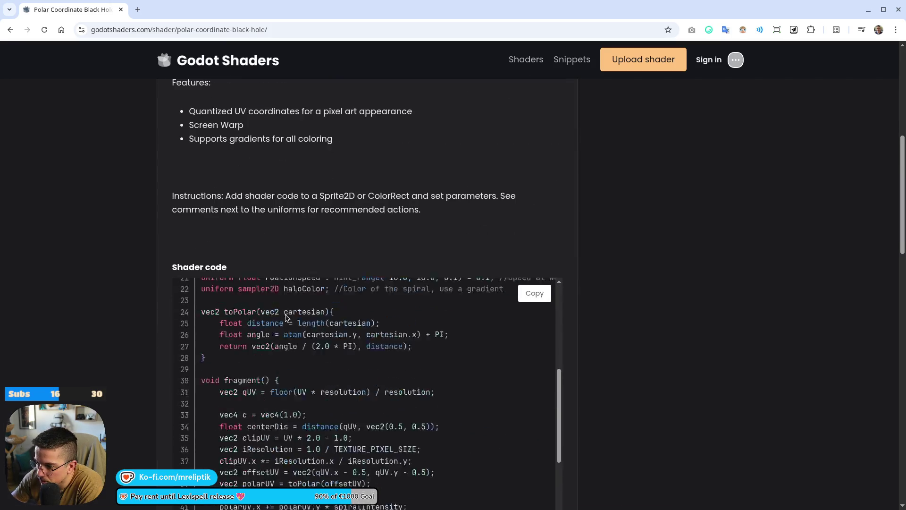
scroll(141, 362, down, 3)
scroll(141, 362, down, 1)
scroll(263, 310, up, 6)
scroll(121, 358, down, 3)
scroll(350, 380, up, 8)
scroll(350, 380, down, 5)
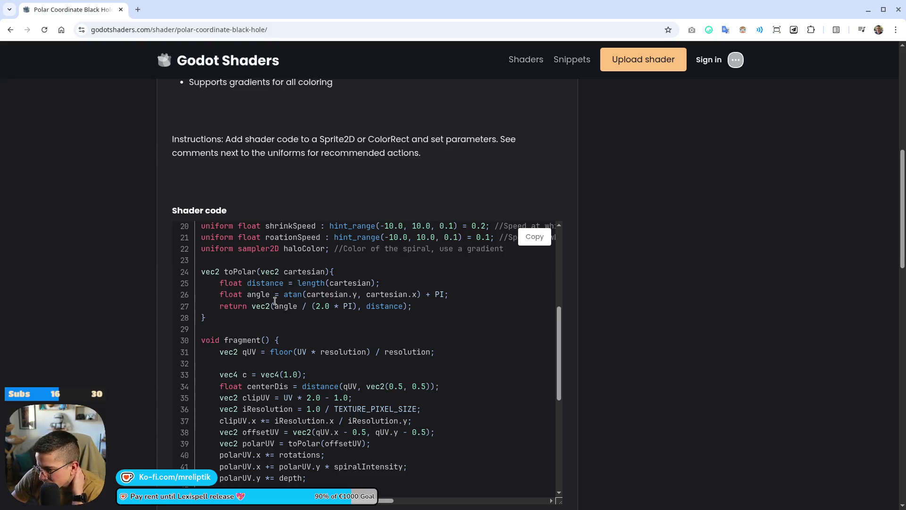
scroll(275, 340, down, 1)
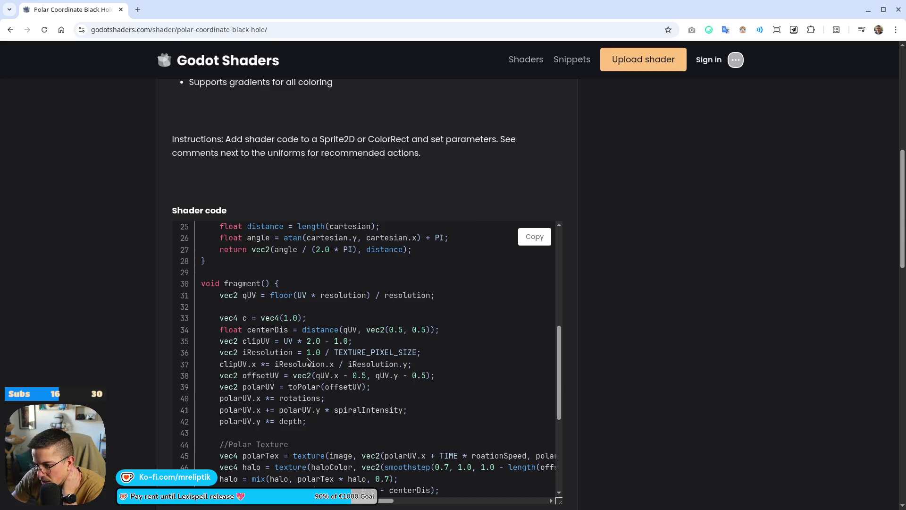
scroll(308, 361, down, 2)
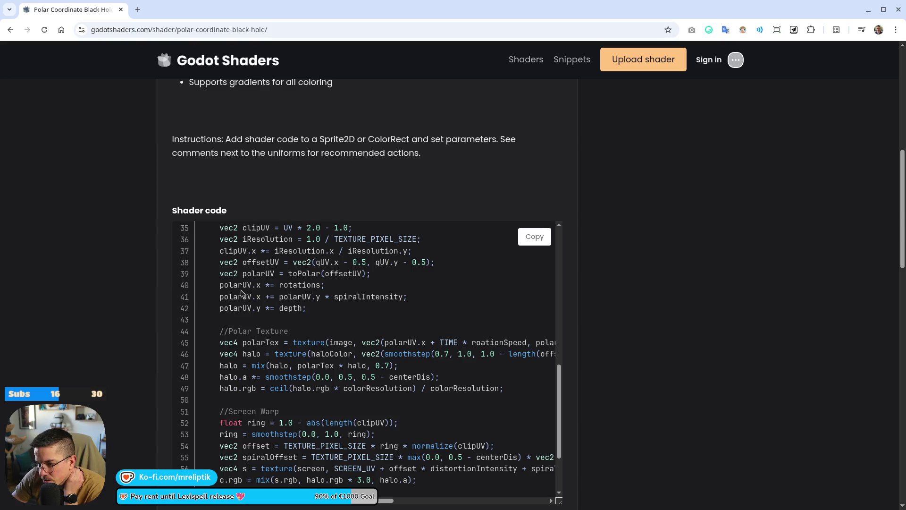
Step: Highlight the 'rotations' variable on line 40 and keep reading through the code
double_click(301, 285)
scroll(301, 298, up, 1)
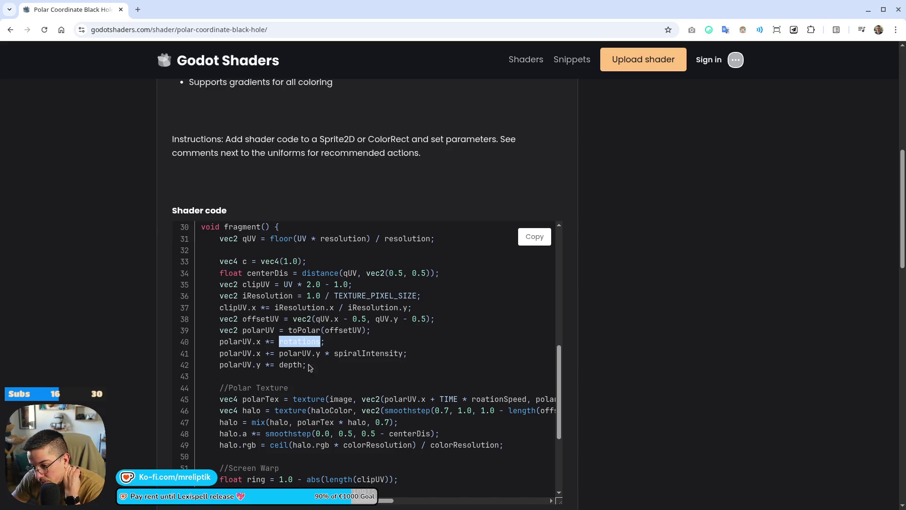
scroll(309, 366, down, 3)
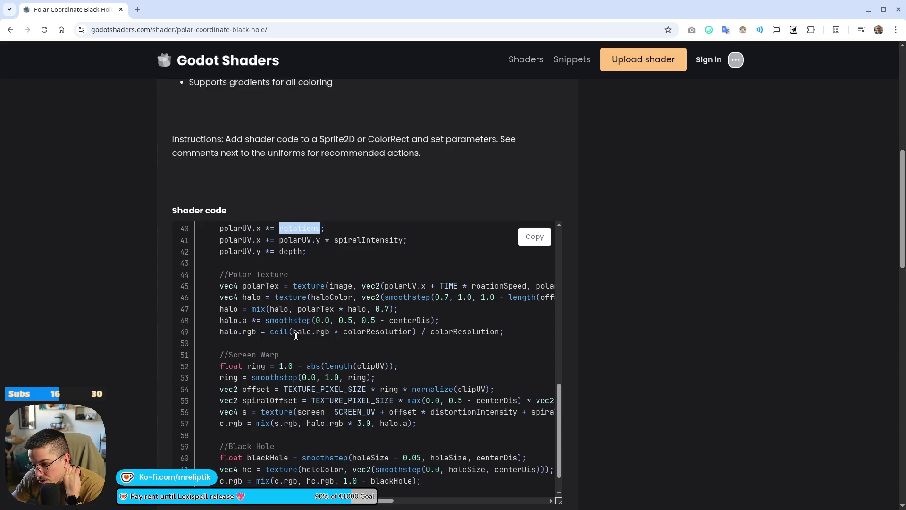
scroll(283, 328, down, 1)
scroll(298, 337, down, 3)
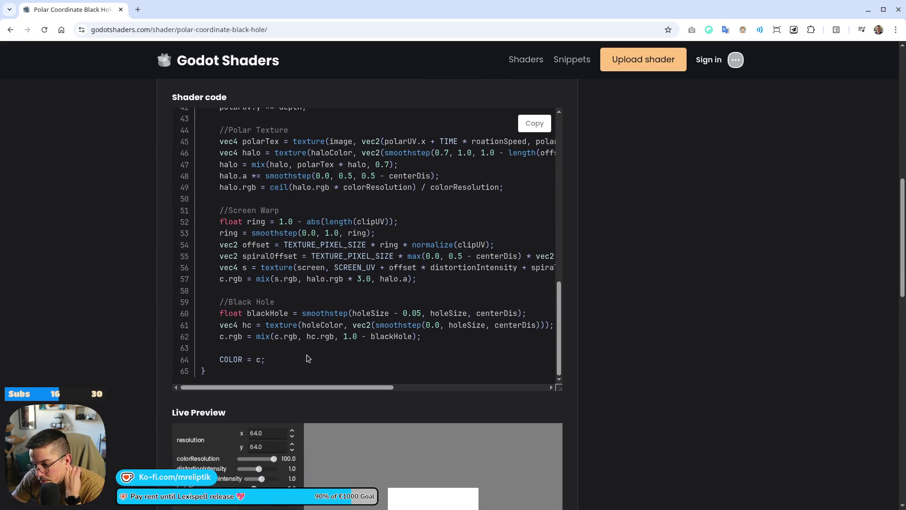
Step: Scroll to the canvas_item shader code listing and select the page's URL in the address bar
scroll(307, 359, down, 3)
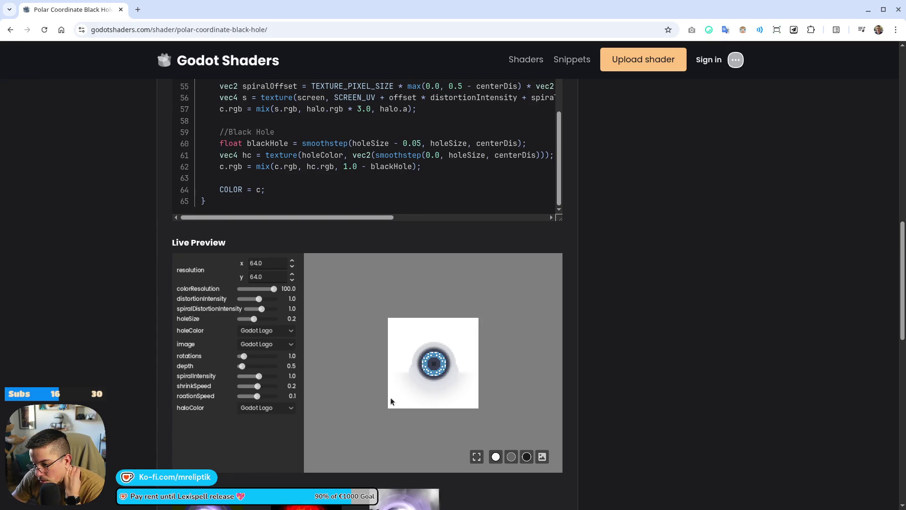
scroll(256, 446, down, 2)
scroll(214, 361, down, 1)
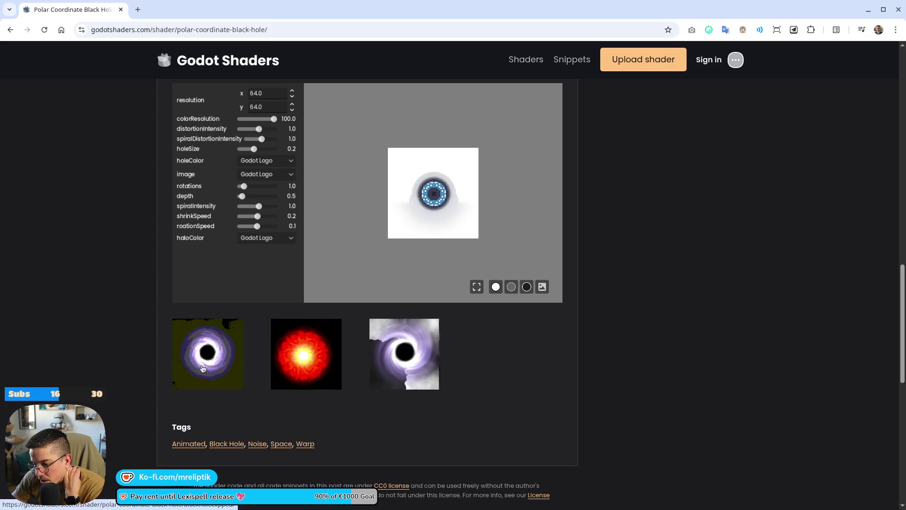
scroll(303, 215, down, 10)
scroll(302, 231, up, 5)
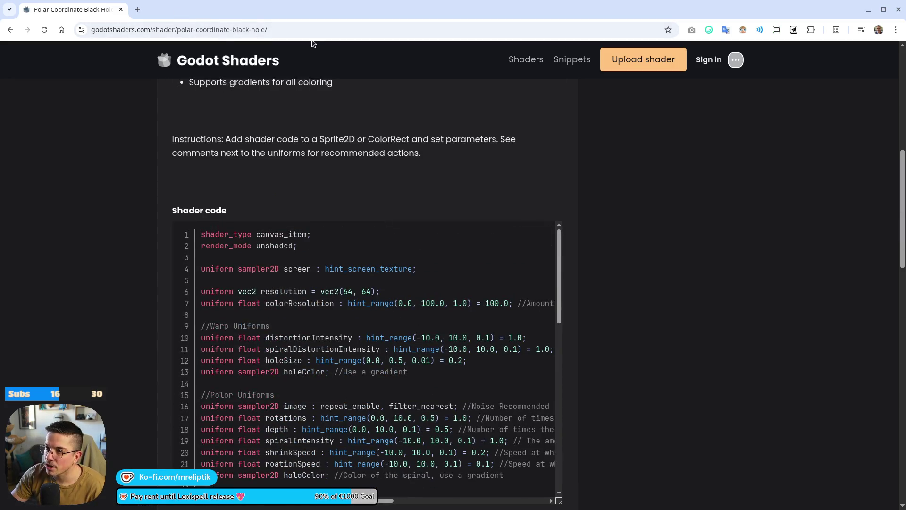
click(312, 29)
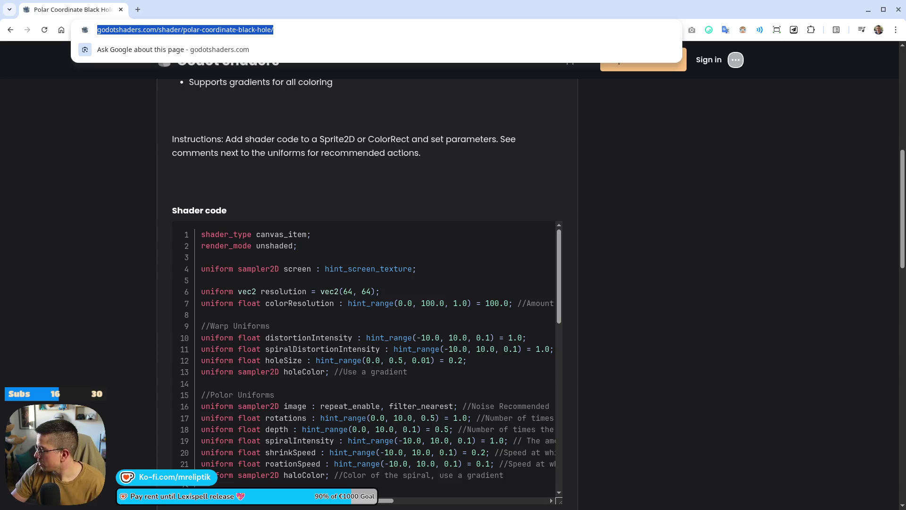
Step: Switch to the Ice Queen video, raise its volume to 30%, and open the player settings
key(alt+Tab)
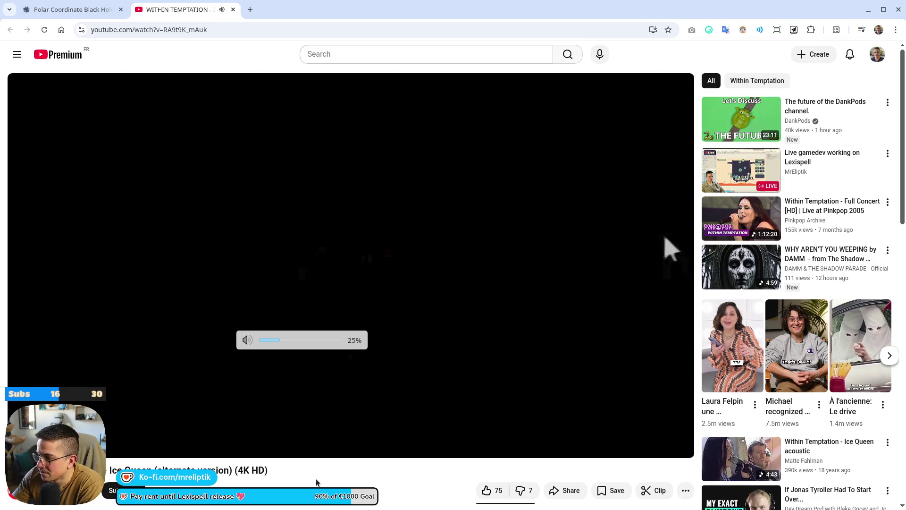
key(Up)
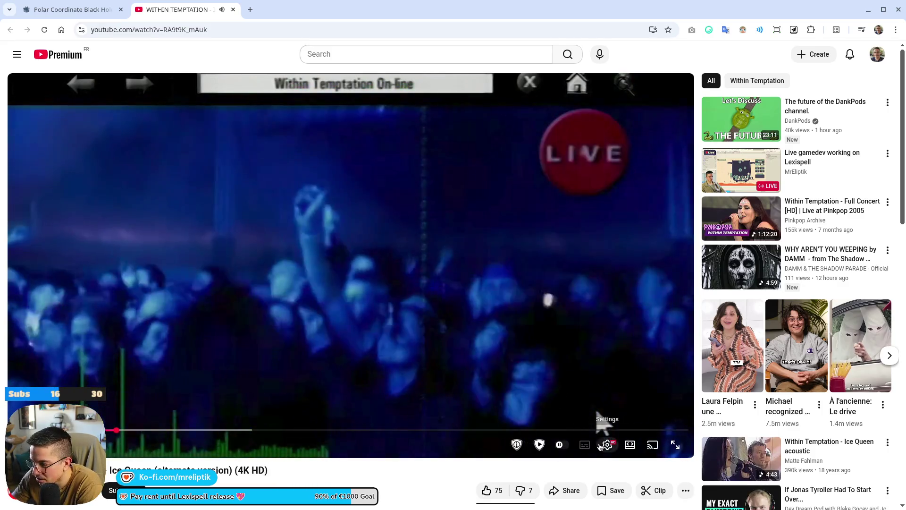
click(608, 445)
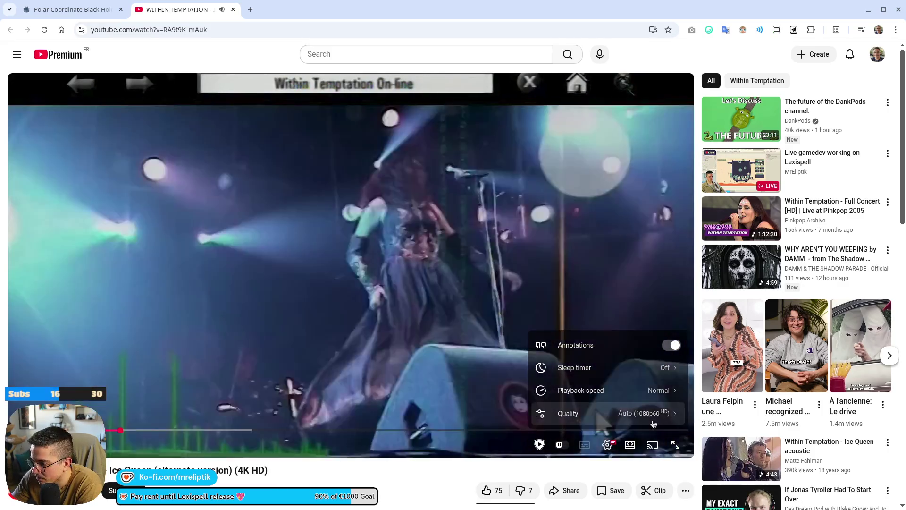
Step: View the quality choices, then scrub back to about 1:07 and pause on the chosen scene
click(646, 414)
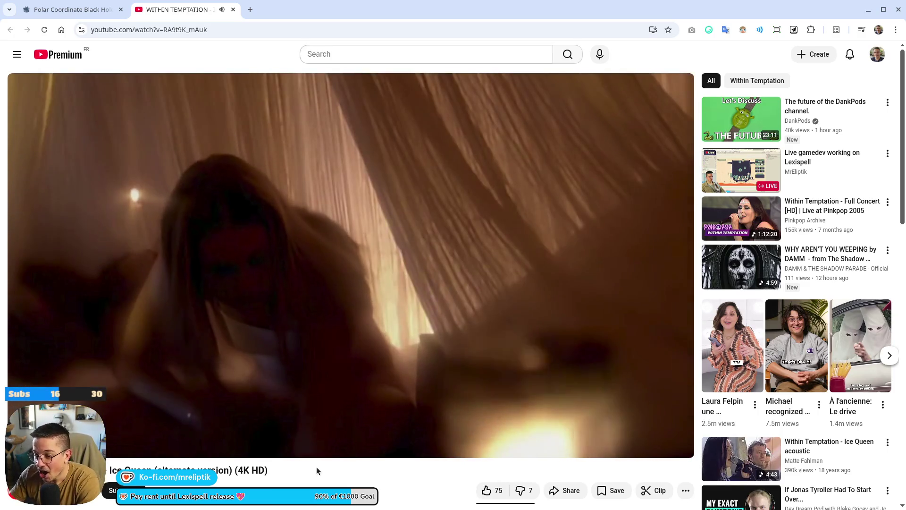
drag(208, 431, 196, 431)
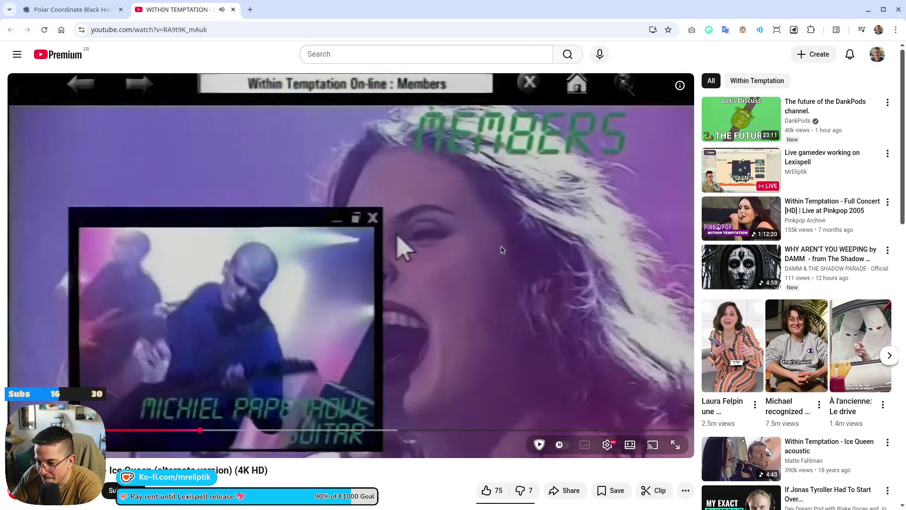
click(502, 250)
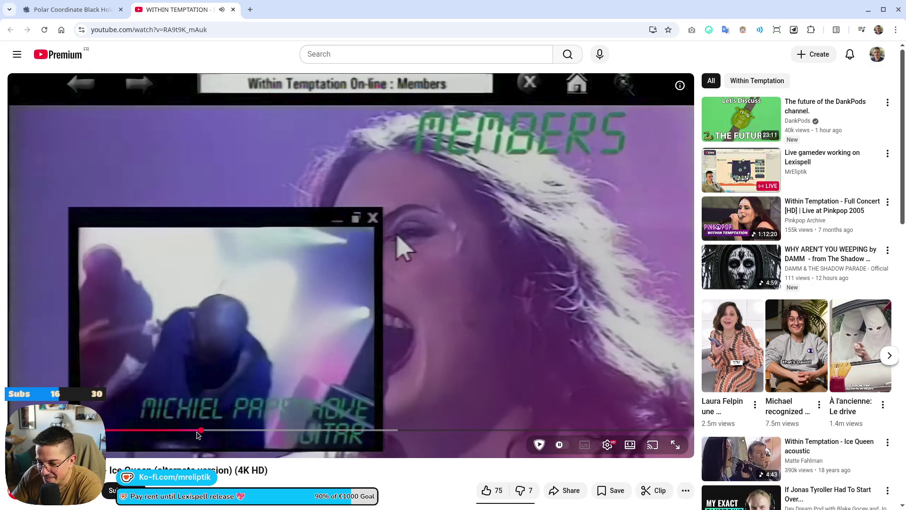
drag(196, 433, 194, 434)
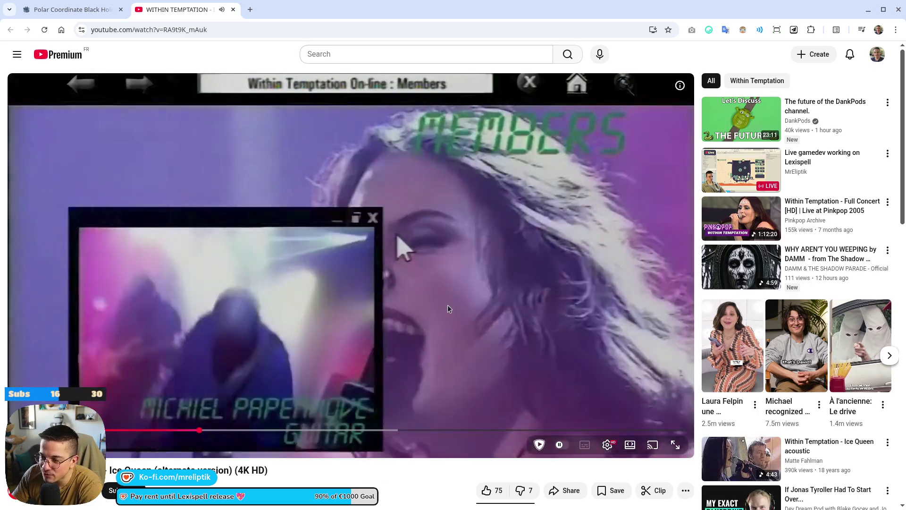
click(449, 309)
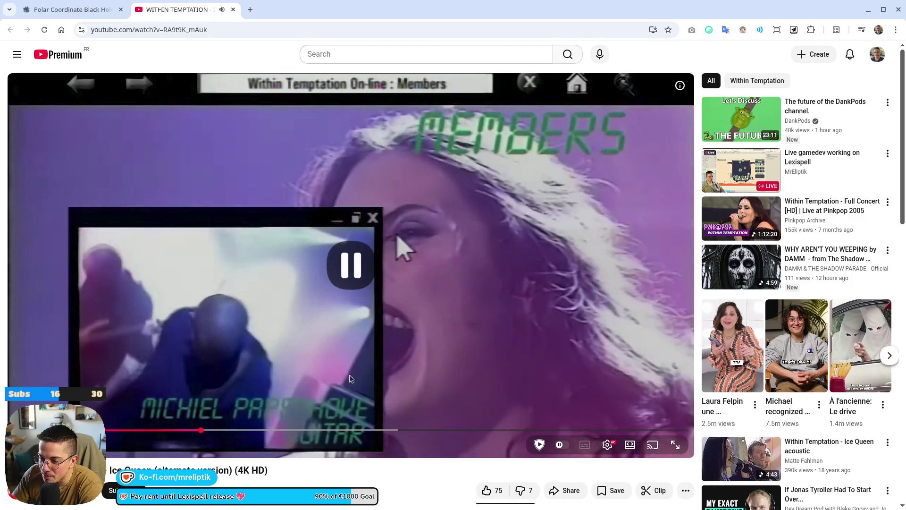
drag(198, 433, 198, 431)
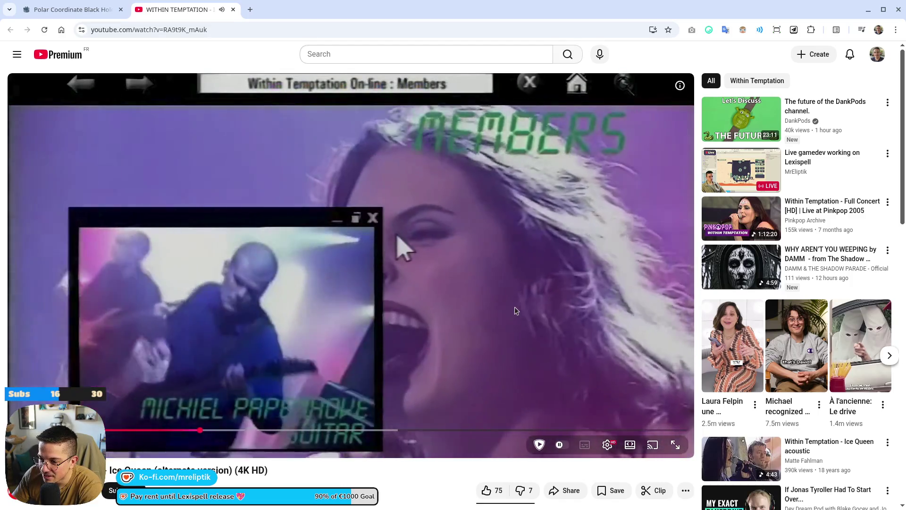
click(514, 310)
Step: Set the video volume to 95%, resume playback, and browse the comments before returning to the top
key(Down)
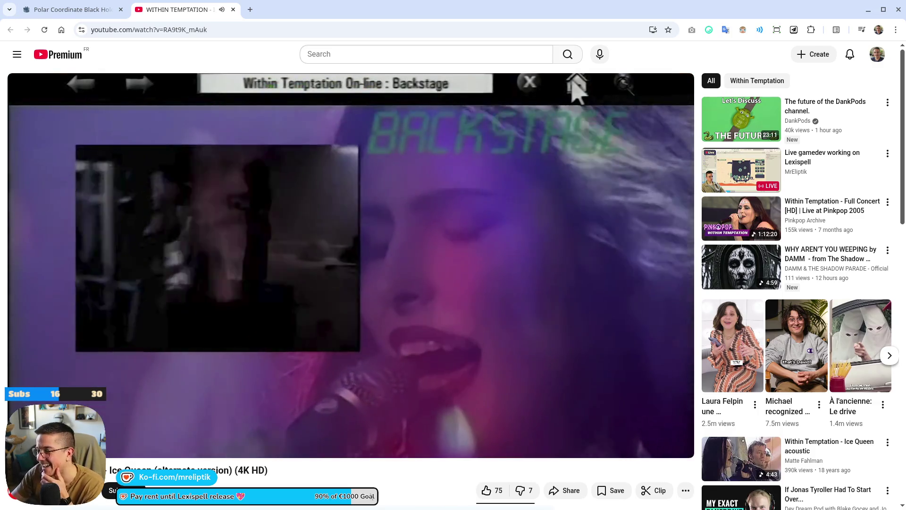
mouse_move(219, 417)
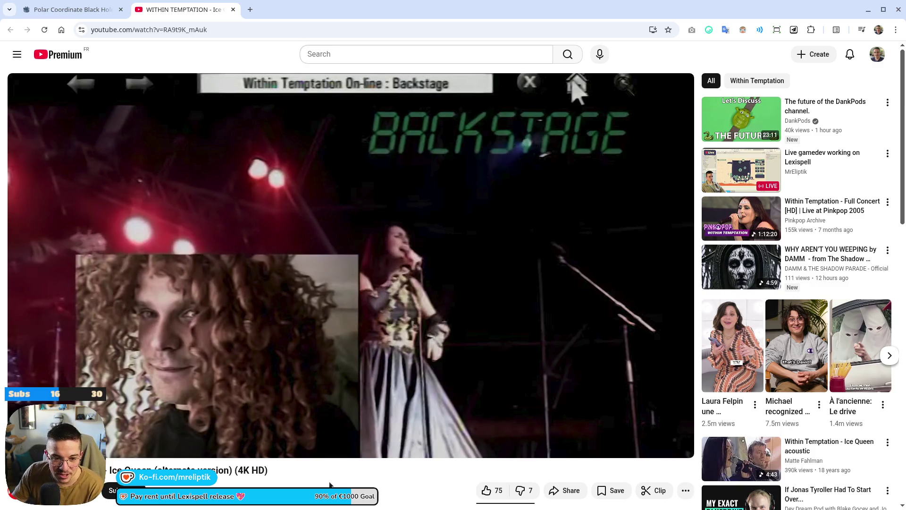
key(space)
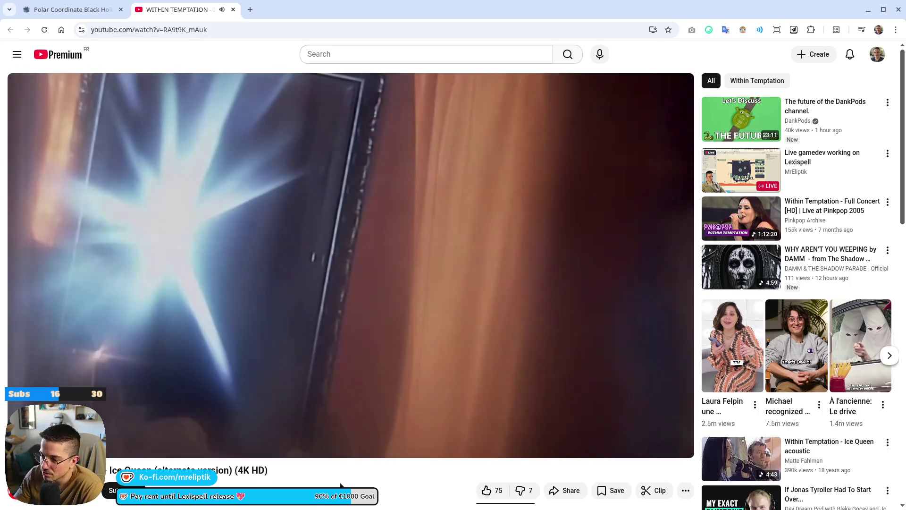
scroll(351, 472, down, 5)
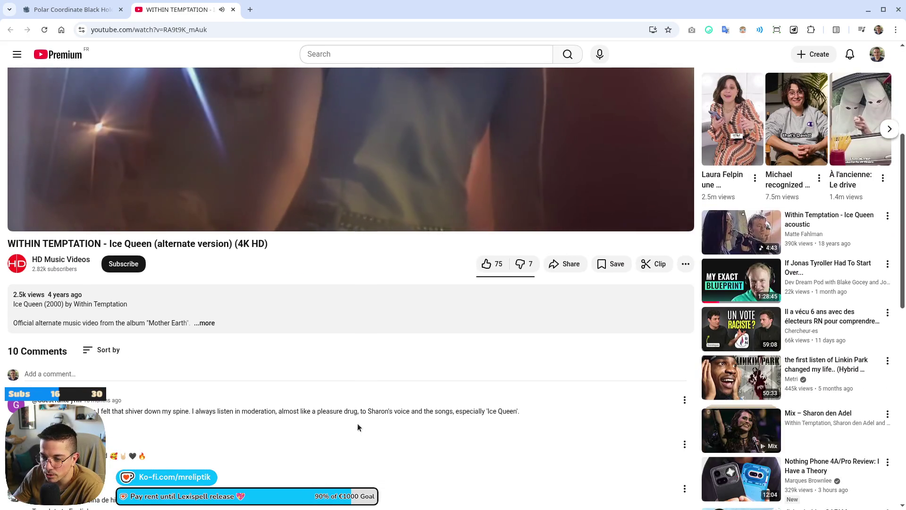
scroll(358, 425, down, 3)
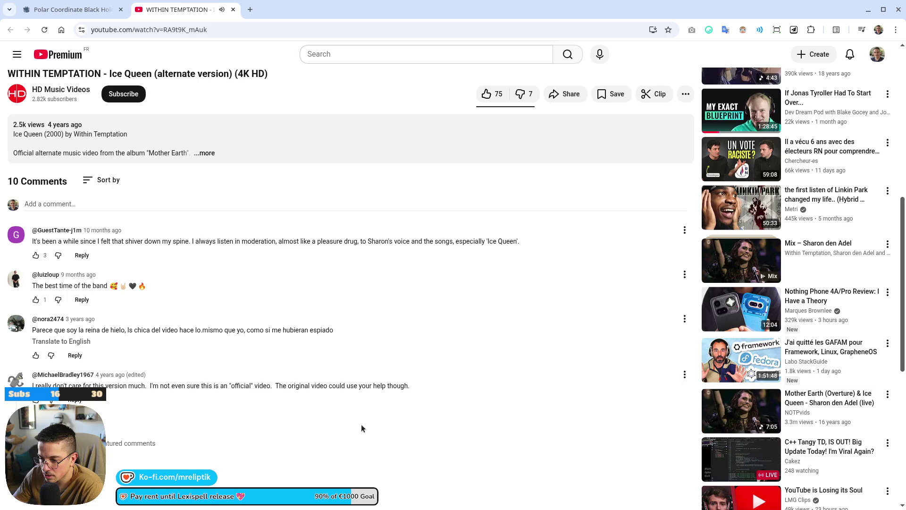
scroll(361, 424, up, 8)
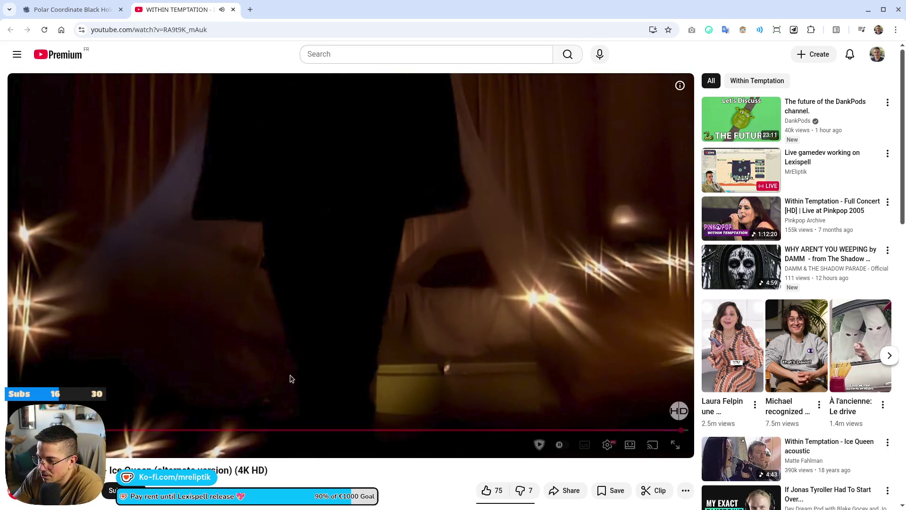
Step: Like the Ice Queen video and close its YouTube tab
click(492, 494)
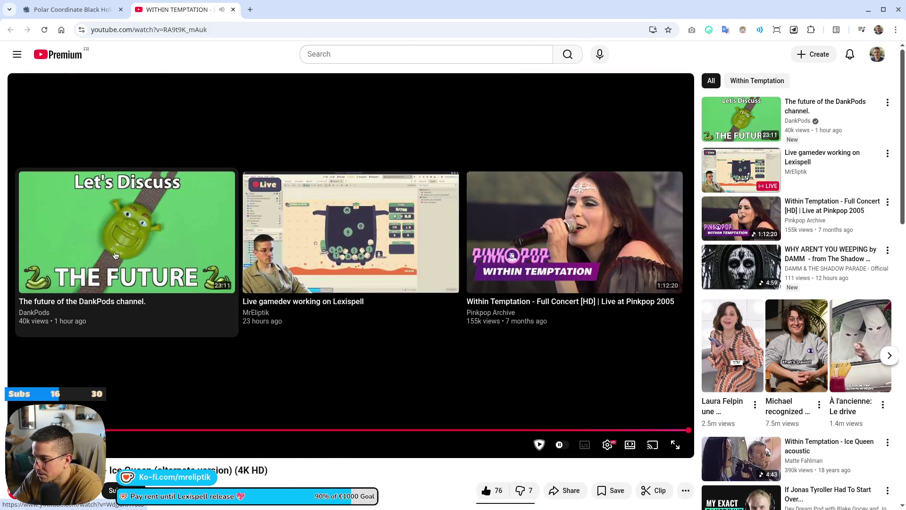
middle_click(178, 9)
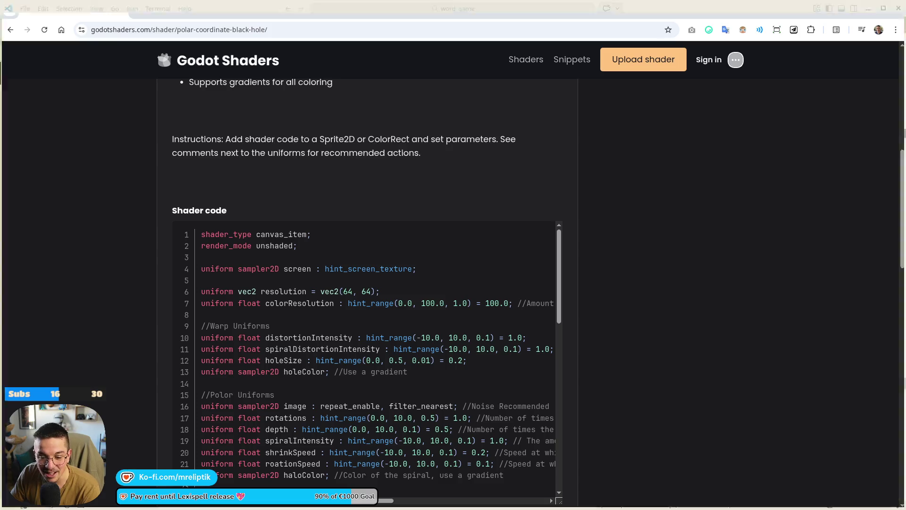
Step: Lower the system volume, scroll to the top of the shader page, and return to the Godot editor
key(XF86AudioLowerVolume)
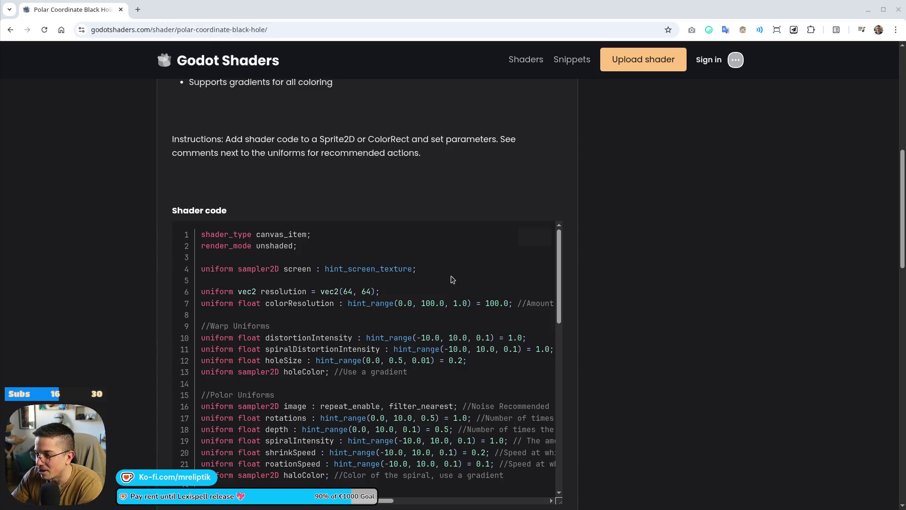
scroll(162, 107, up, 8)
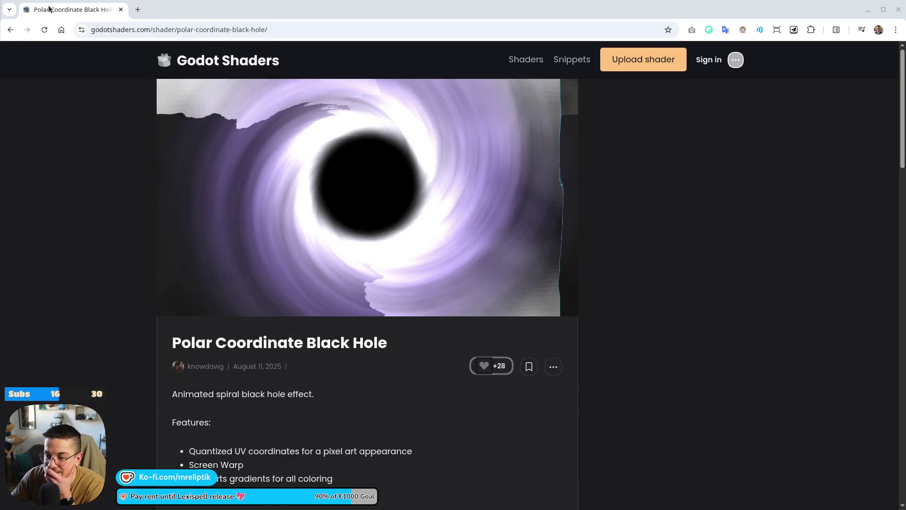
key(alt+Tab)
scroll(542, 247, down, 2)
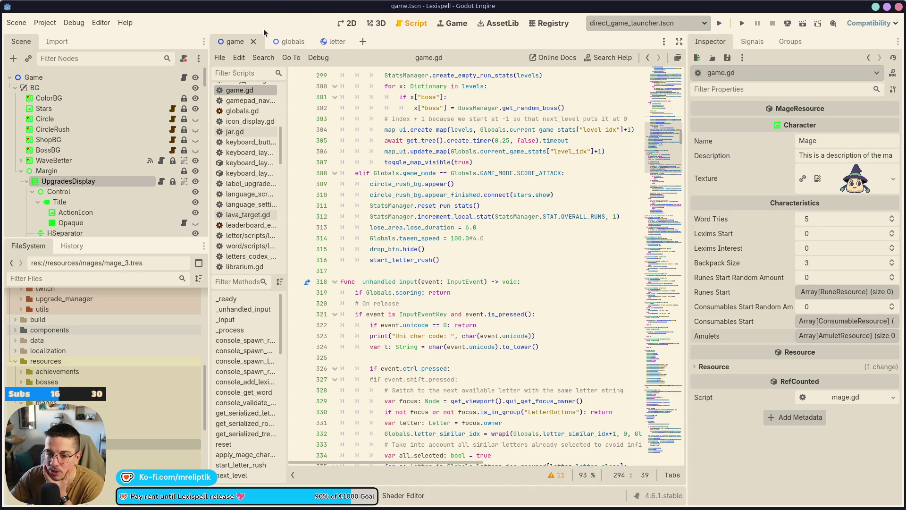
Step: Place the cursor on line 293 of game.gd, select the achievements folder, and search scenes for 'lexio'
scroll(603, 246, down, 4)
scroll(603, 246, up, 10)
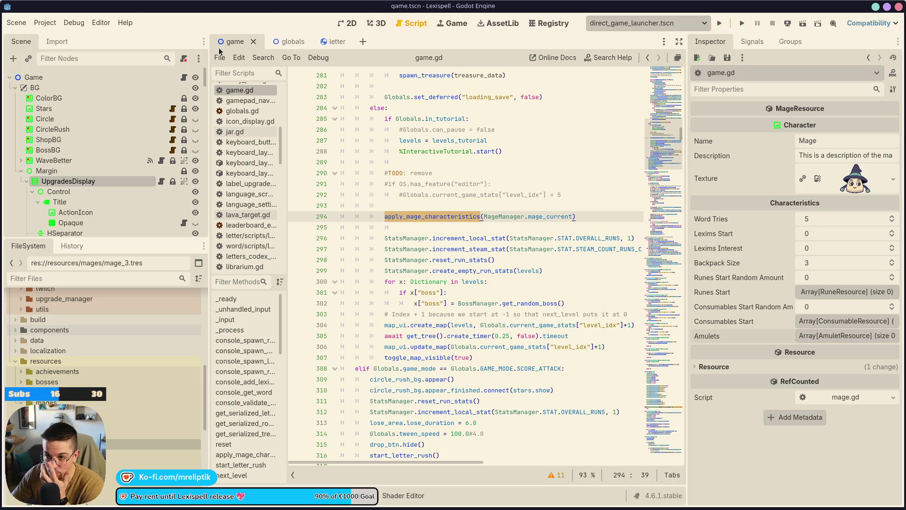
click(482, 206)
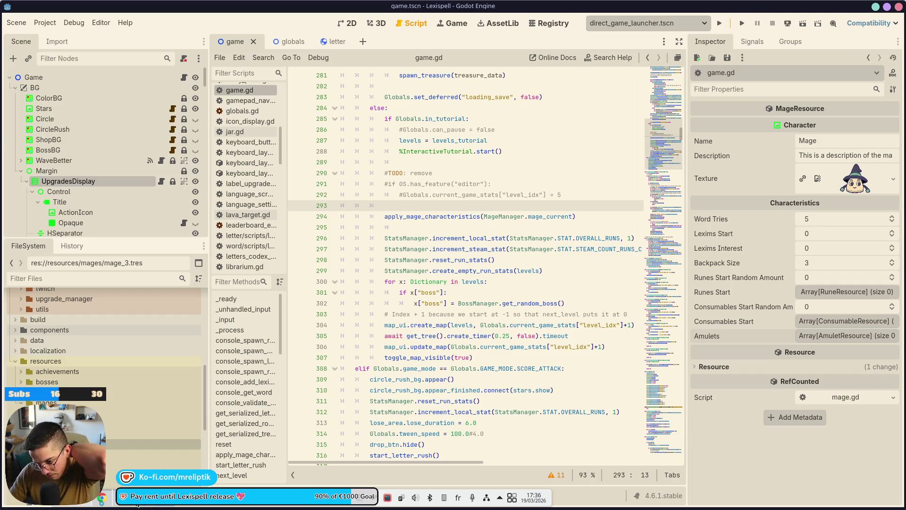
mouse_move(156, 505)
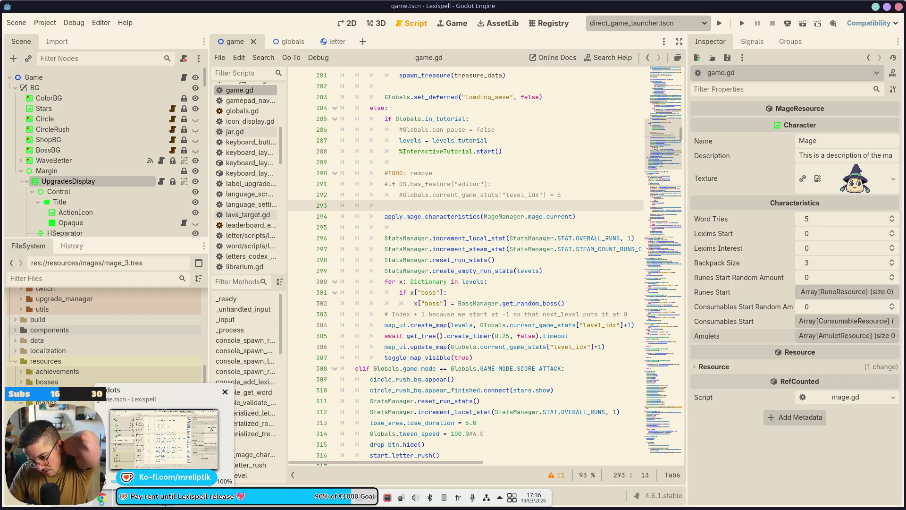
click(95, 372)
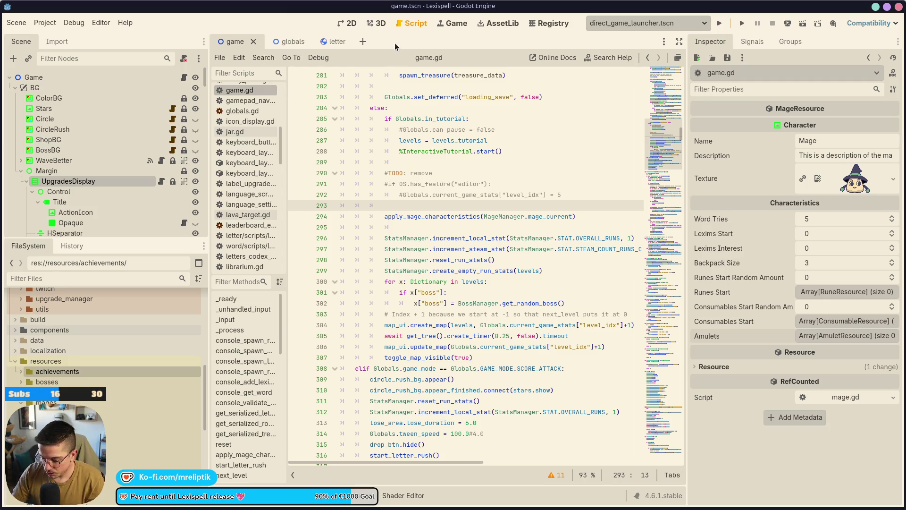
key(ctrl+shift+o)
text(lexio)
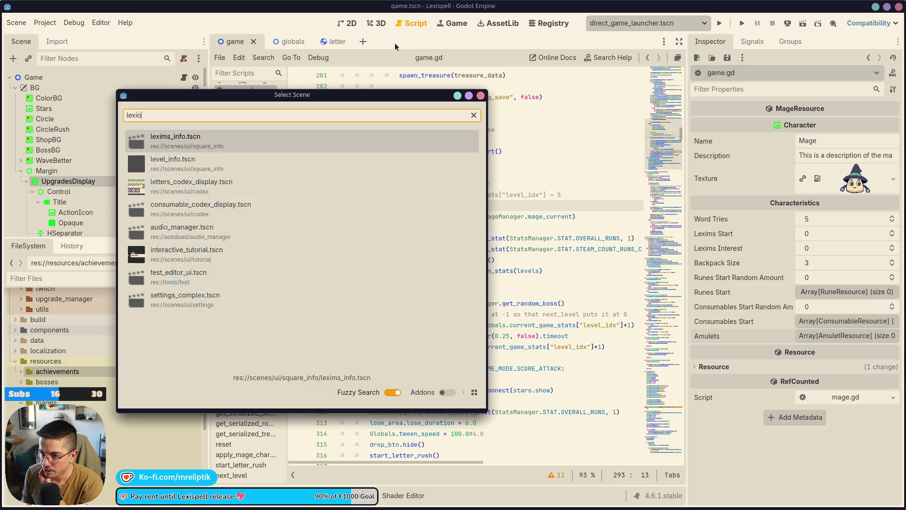
Step: Change the scene search to 'codex' and open the codex scene
key(BackSpace)
key(BackSpace)
key(BackSpace)
text(codex)
key(Return)
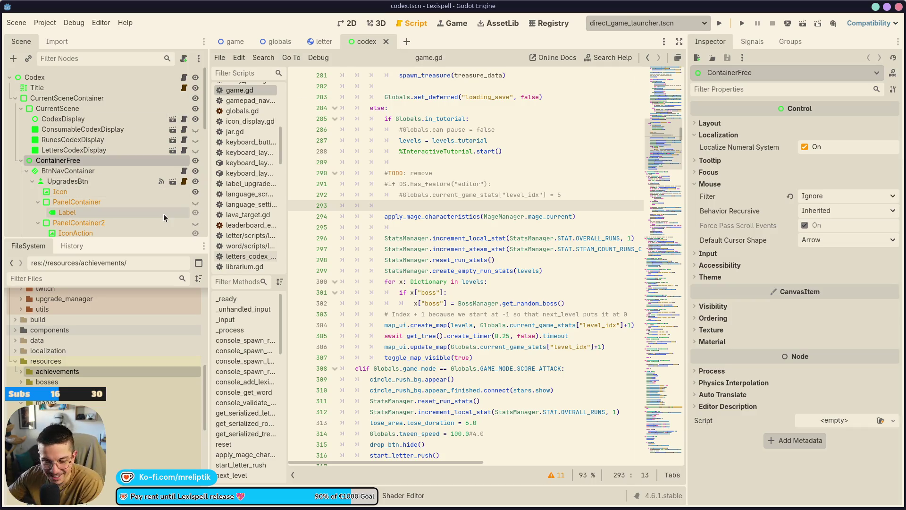
Step: Narrow the Inspector and Scene docks to widen game.gd's code, then switch to the 2D view
click(480, 216)
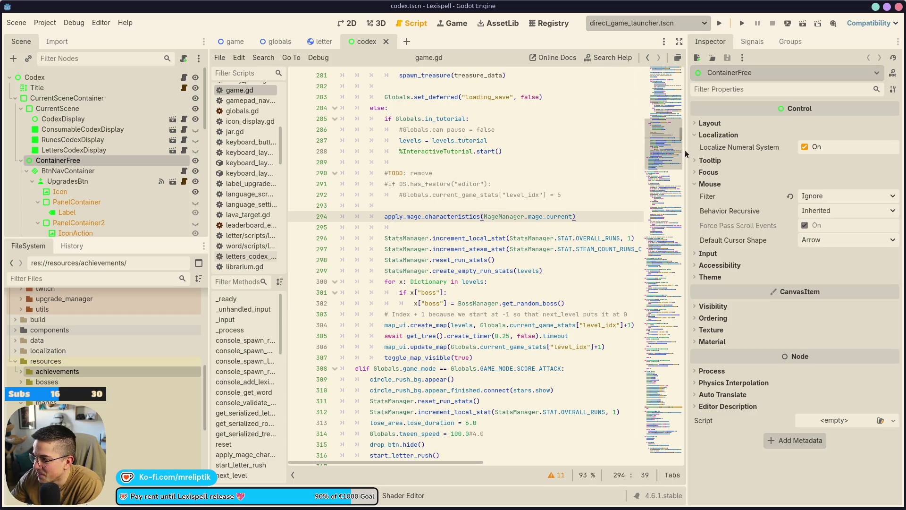
drag(690, 152, 729, 151)
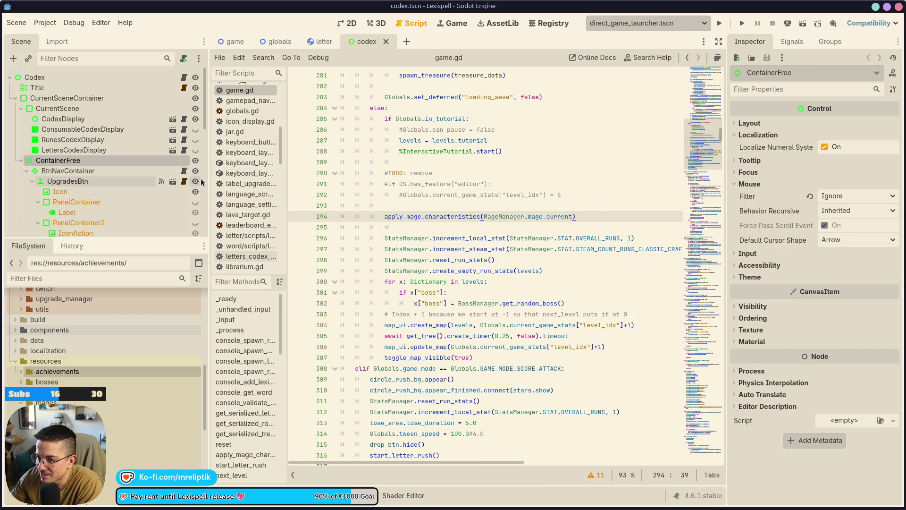
drag(208, 173, 167, 172)
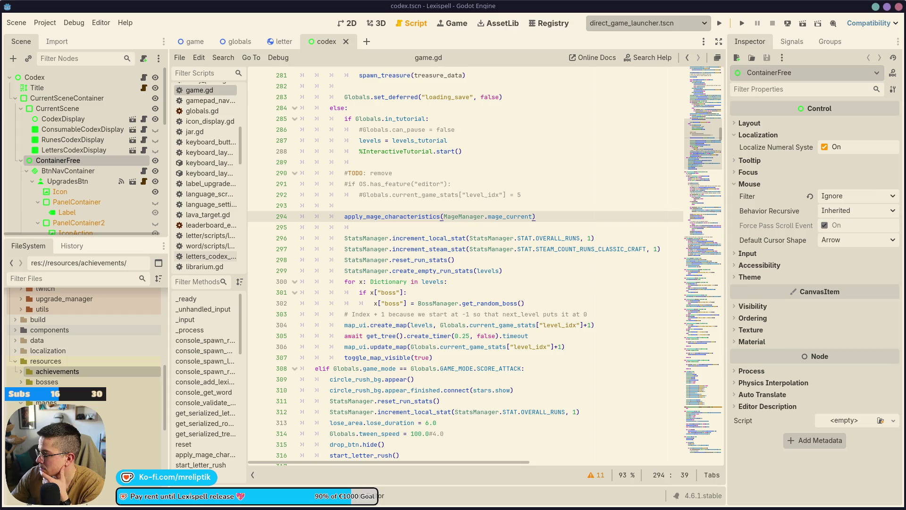
click(354, 24)
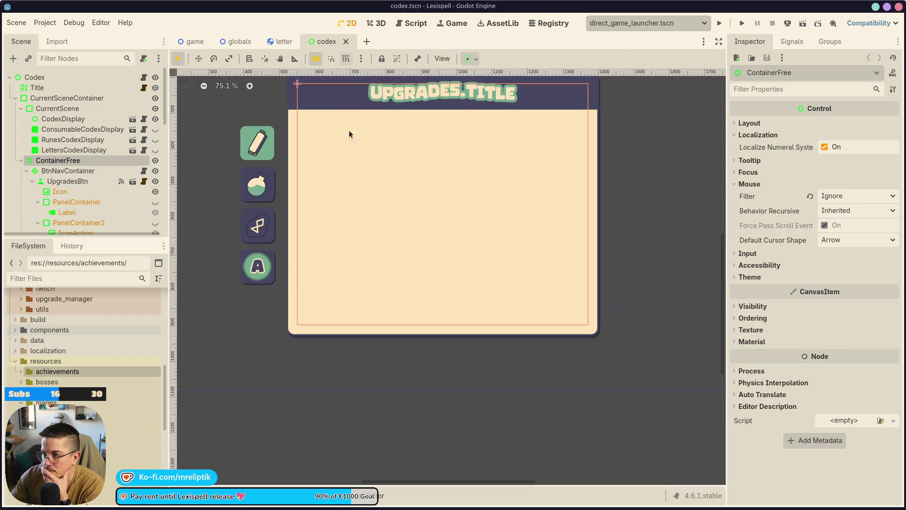
Step: Collapse the UpgradesBtn, ConsumablesBtn, RunesBtn and LettersBtn nodes in the Scene tree
click(265, 134)
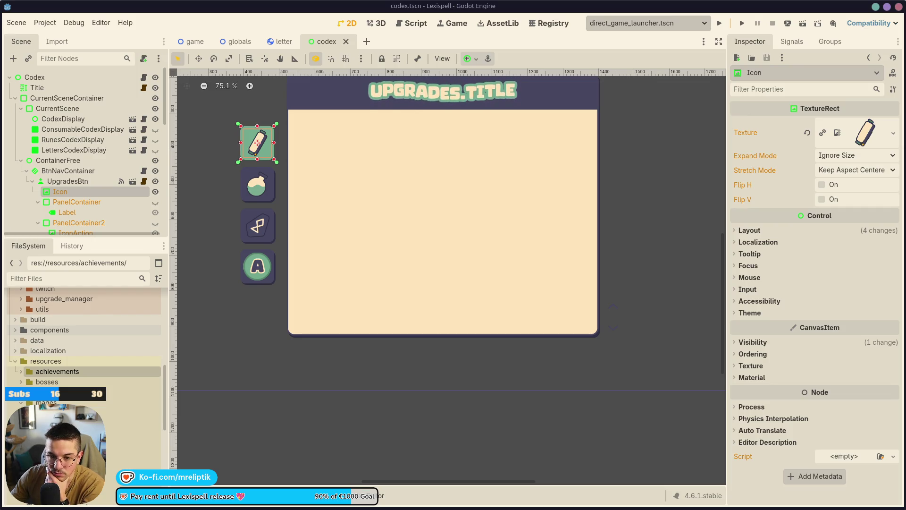
key(XF86AudioLowerVolume)
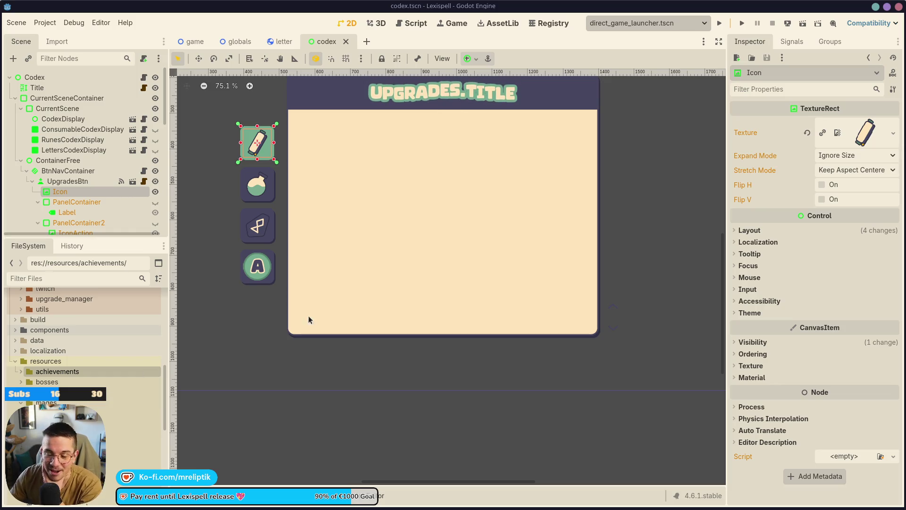
scroll(254, 185, up, 1)
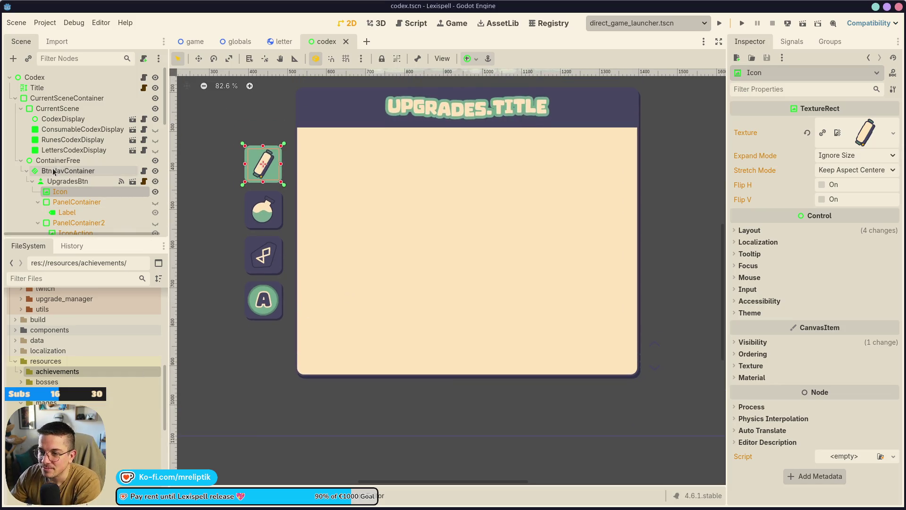
click(30, 181)
click(32, 191)
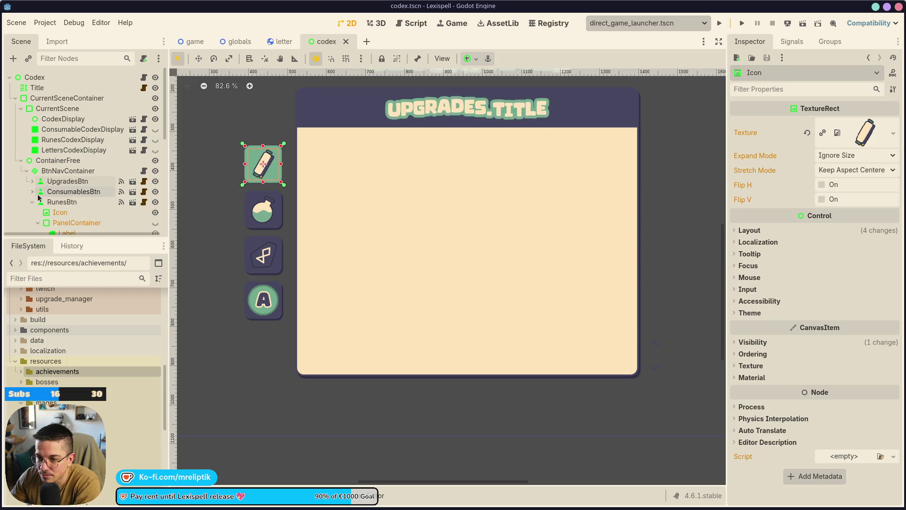
click(32, 202)
click(32, 212)
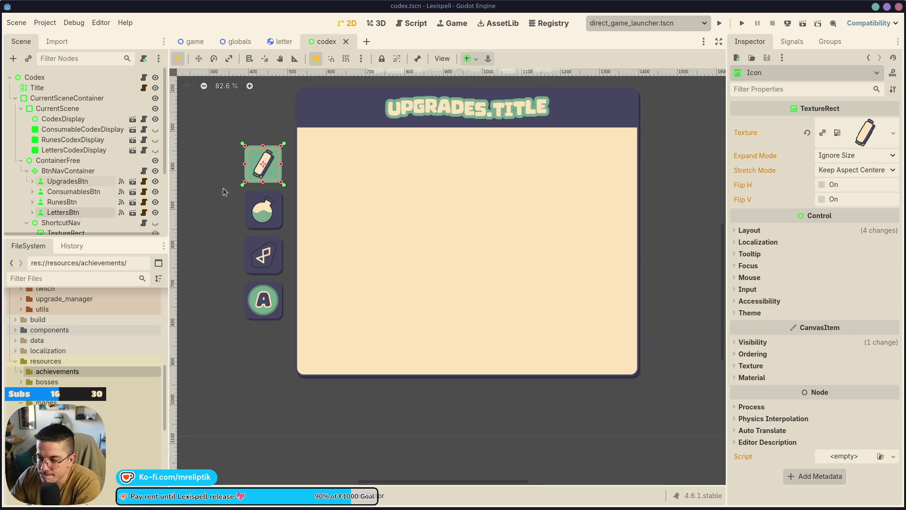
Step: Open UpgradesBtn's source scene square_icon_btn.tscn and select its SquareIconBtn root
click(68, 181)
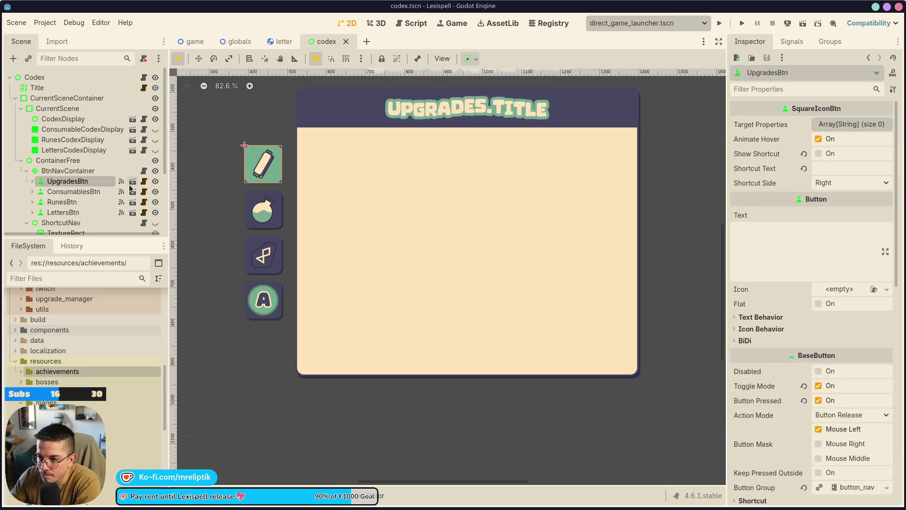
click(132, 181)
click(57, 77)
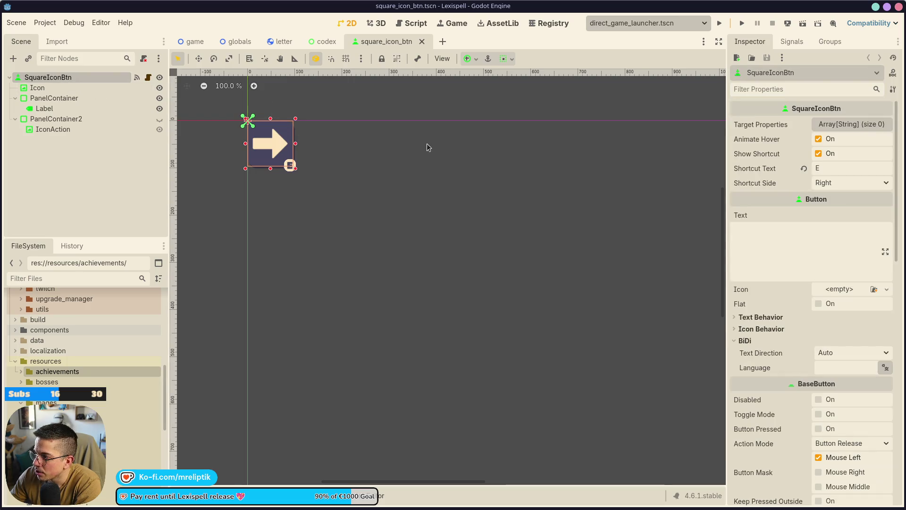
Step: Close the square_icon_btn scene and open titlescreen.tscn through Quick Open
middle_click(379, 46)
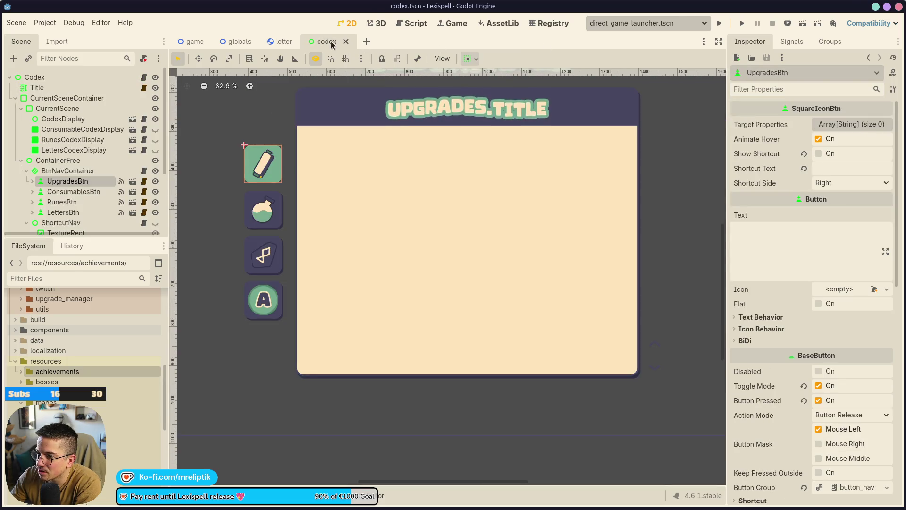
click(185, 42)
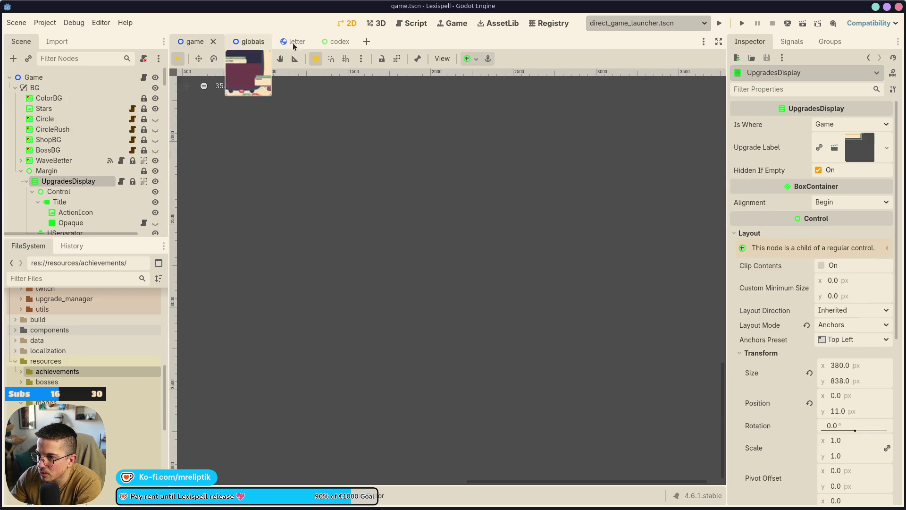
click(336, 44)
key(ctrl+shift+o)
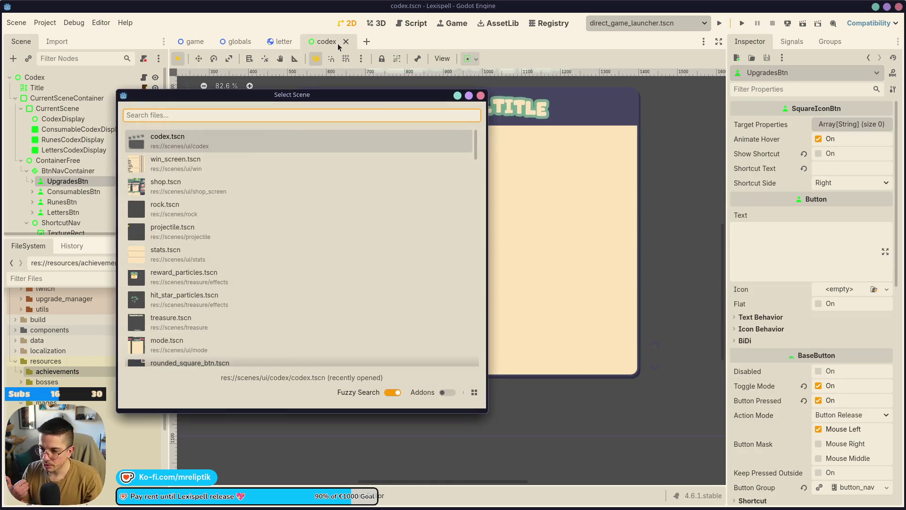
text(title)
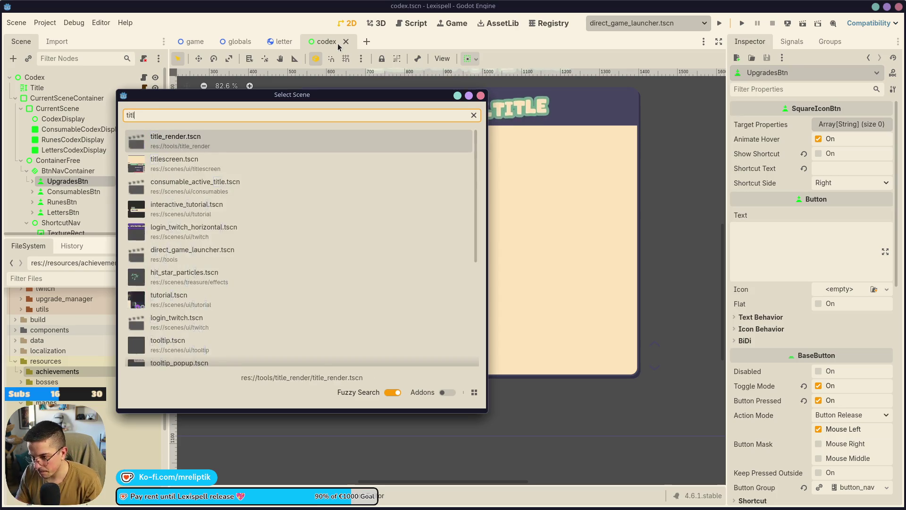
key(Return)
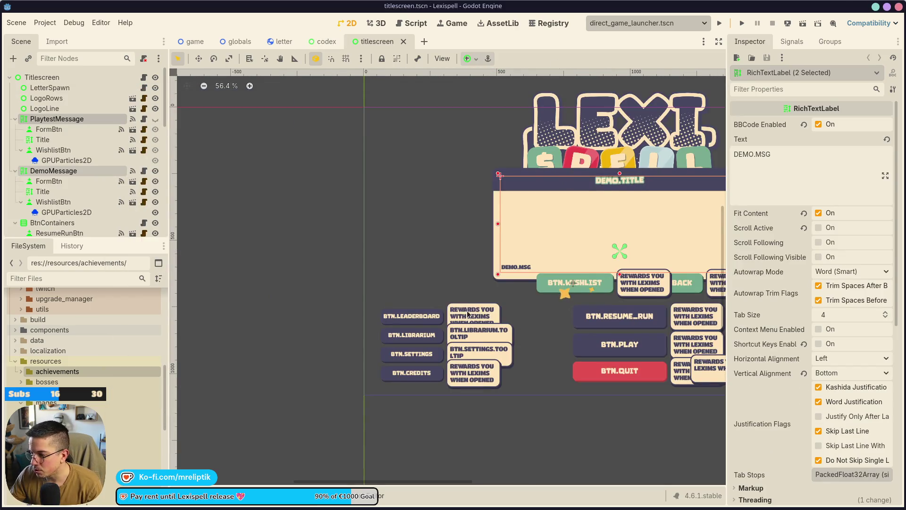
Step: Copy the Discord button's TooltipPopup into the codex scene under UpgradesBtn and save
click(641, 265)
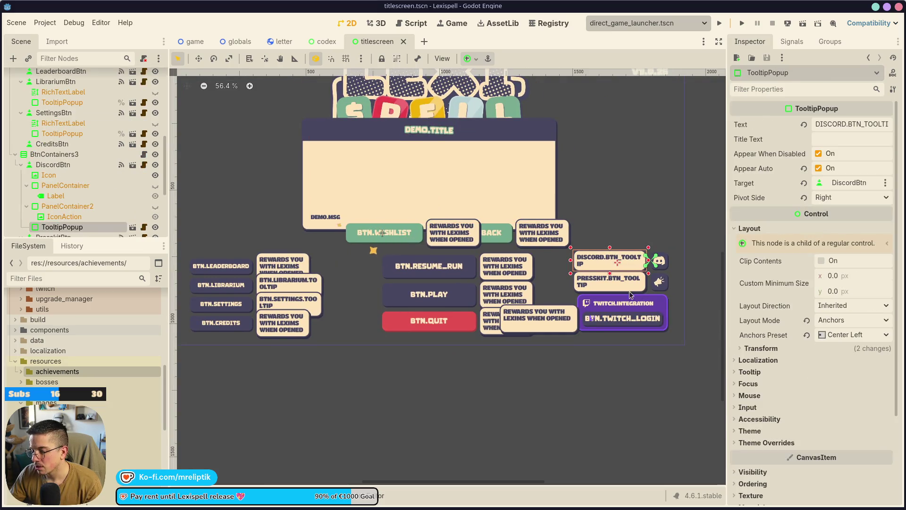
click(77, 186)
click(61, 227)
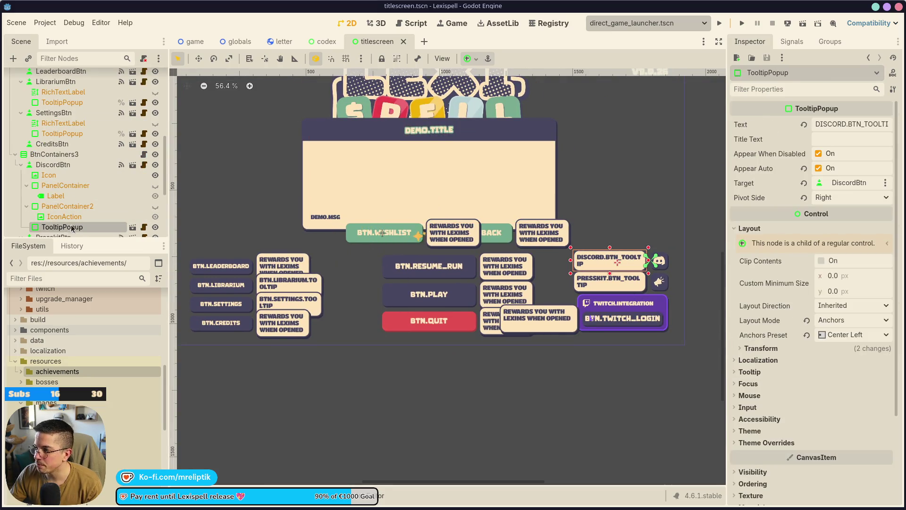
click(331, 42)
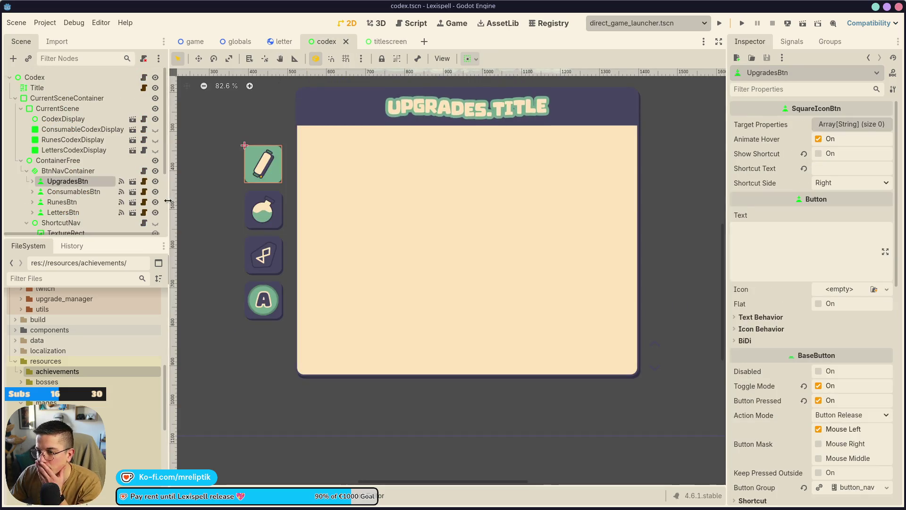
click(59, 195)
click(68, 182)
click(208, 161)
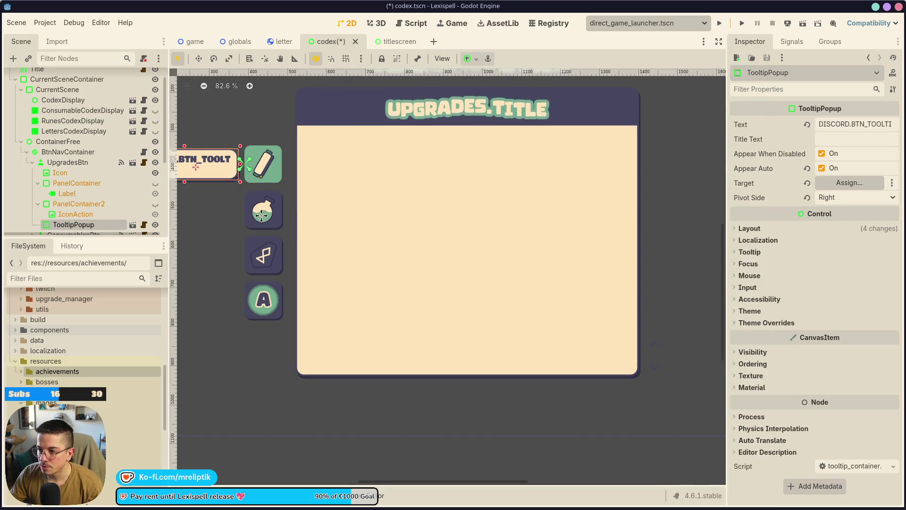
key(ctrl+s)
scroll(311, 164, up, 5)
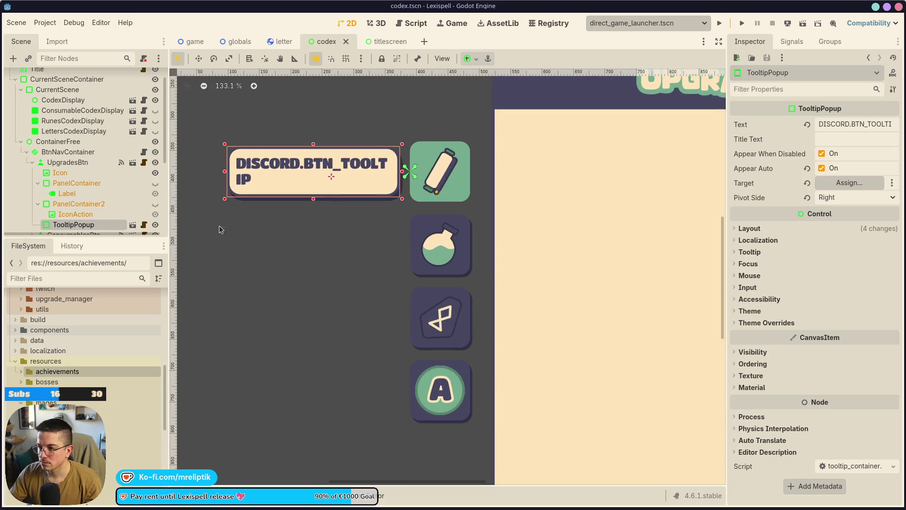
Step: Target the new tooltip at UpgradesBtn and set its Text to CODEX.UPGRADE_BTN.TOOLTIP
click(850, 182)
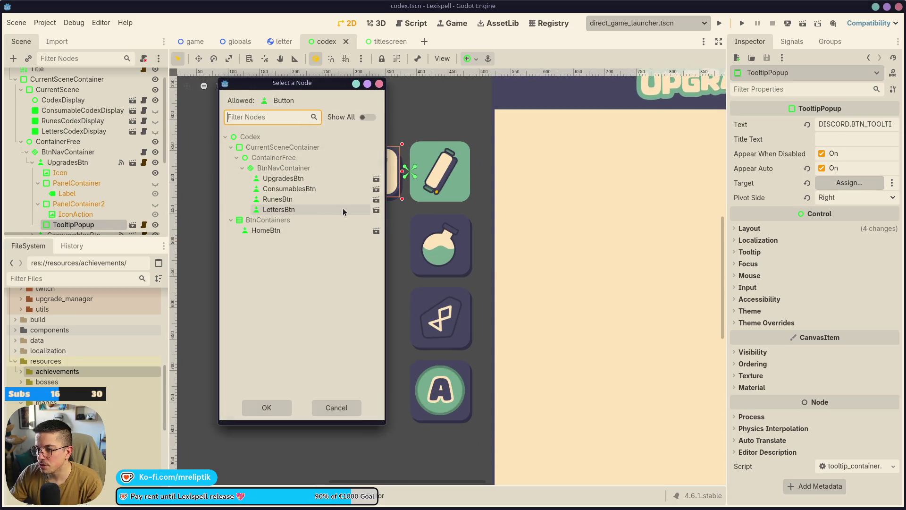
double_click(288, 178)
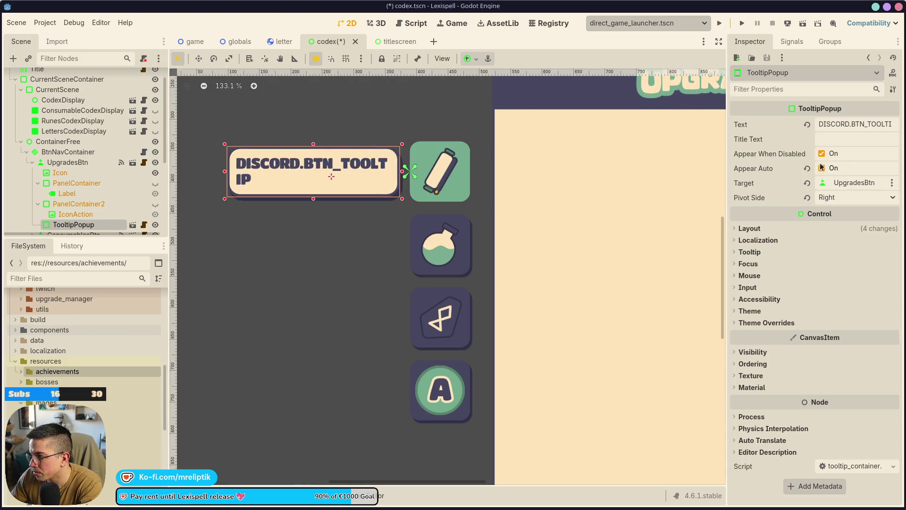
drag(727, 151, 584, 151)
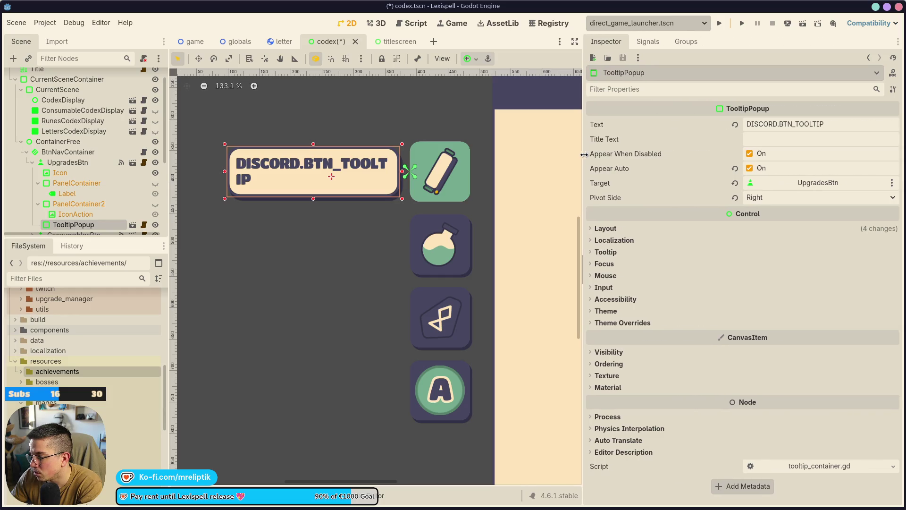
click(855, 124)
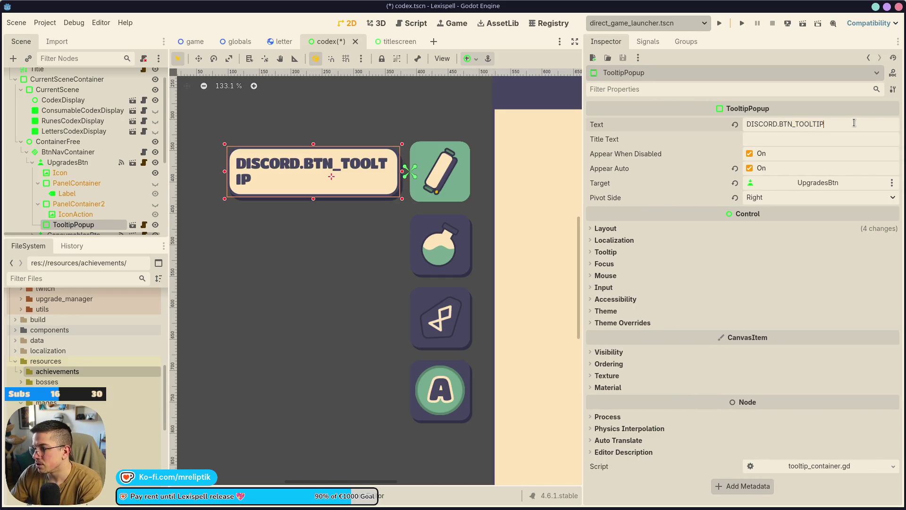
triple_click(855, 123)
text(CODEX.)
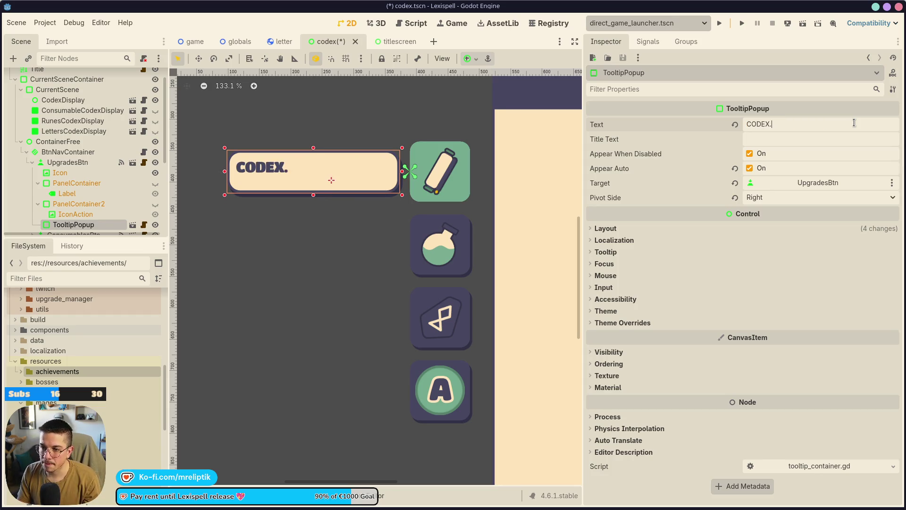
text(UPGRADE_BTN.T)
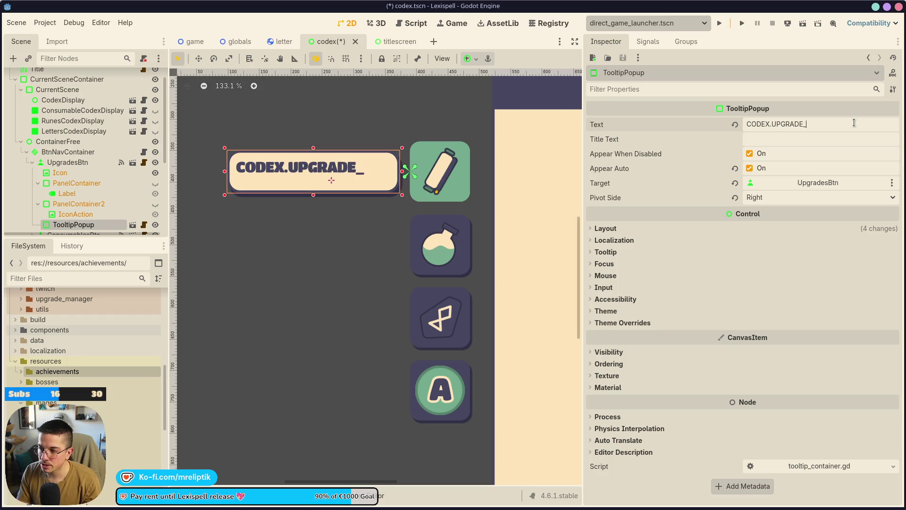
text(OOLTIP)
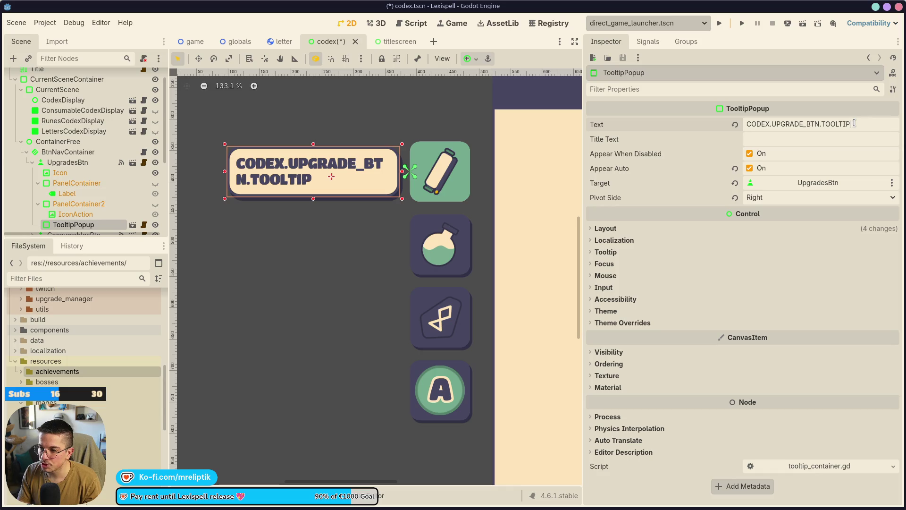
key(Return)
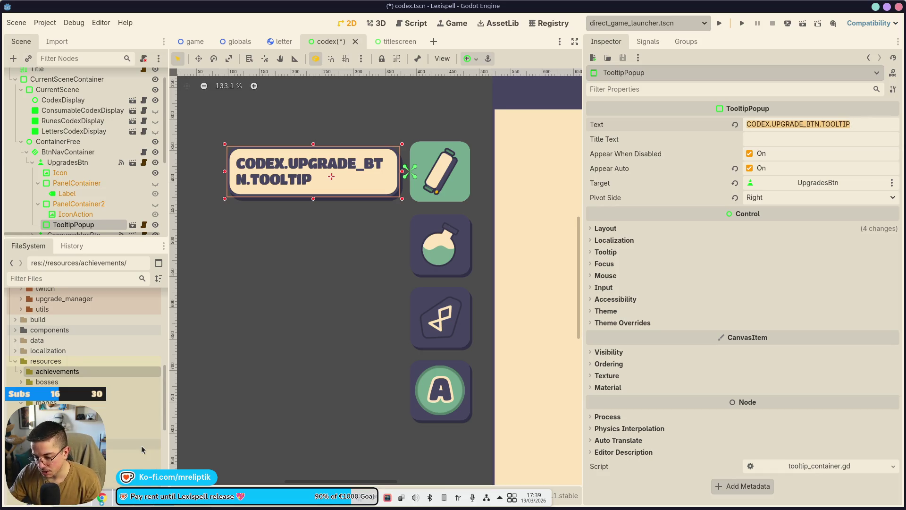
Step: Launch Zen Browser from the application launcher
key(alt+space)
text(zen)
key(Return)
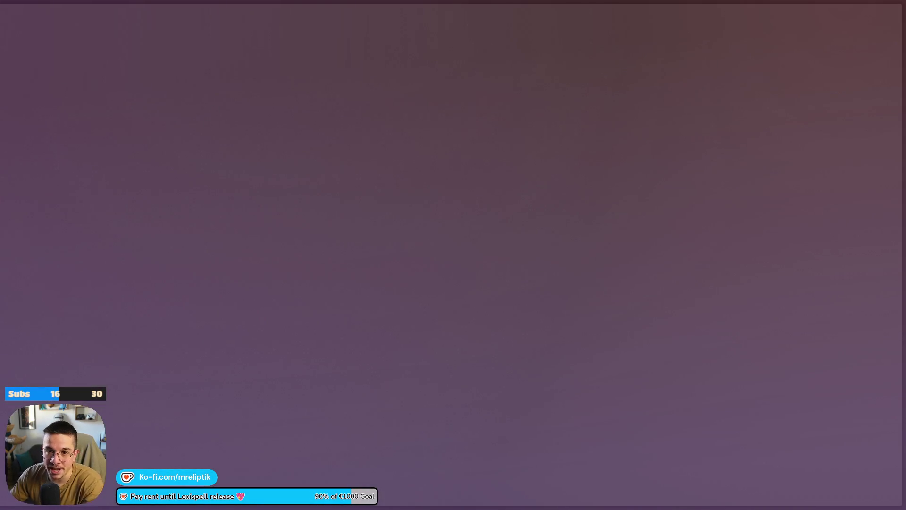
Step: Maximize the browser window and open the Lexispell_localization spreadsheet
mouse_move(273, 86)
mouse_down()
mouse_move(197, 97)
mouse_move(174, 70)
mouse_move(157, 70)
mouse_up()
double_click(158, 71)
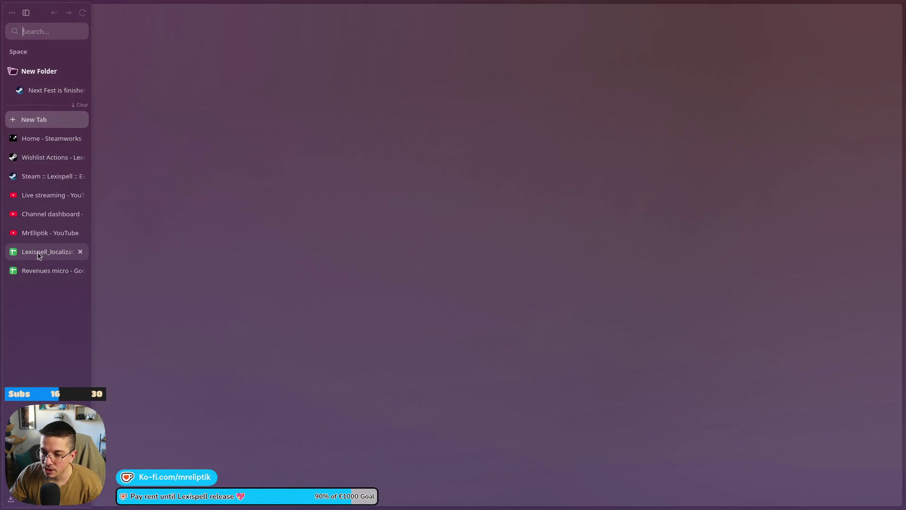
click(38, 251)
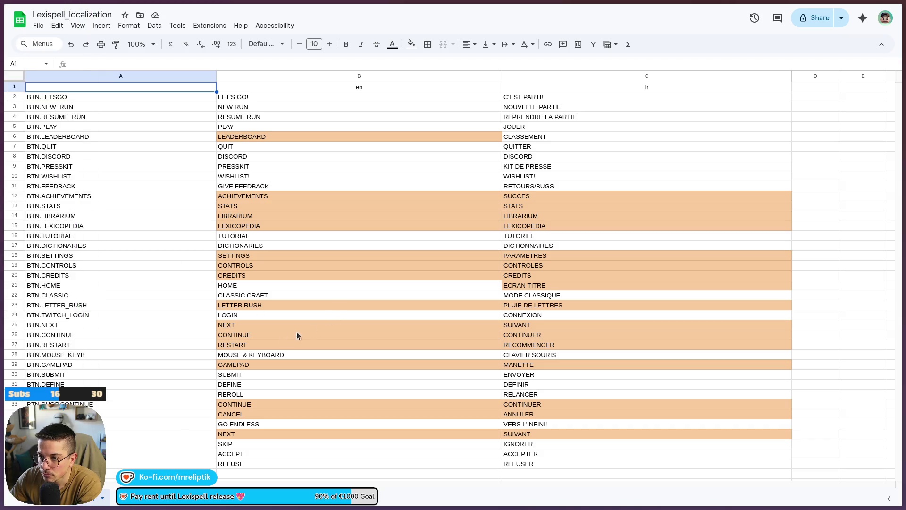
Step: Scroll down through the sheet's keys past the button rows to the INFO and MAP entries
scroll(129, 447, down, 2)
click(188, 401)
click(137, 430)
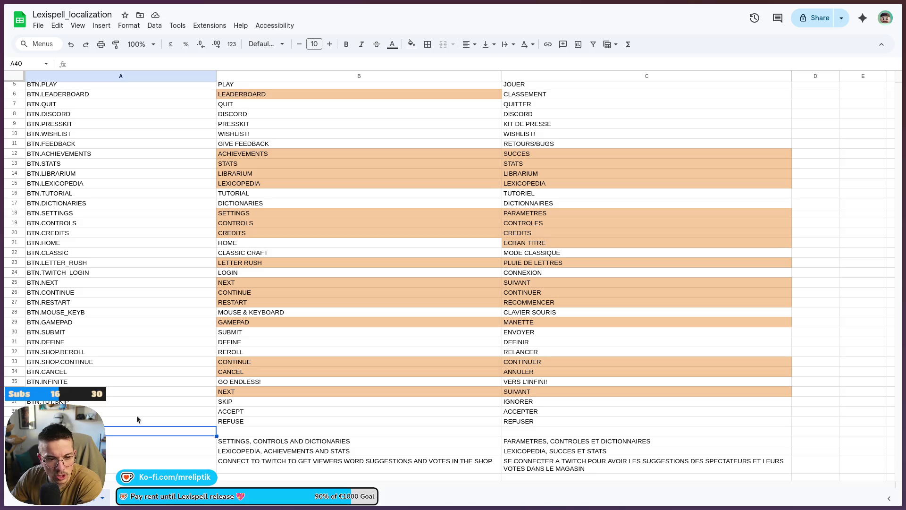
scroll(127, 392, down, 8)
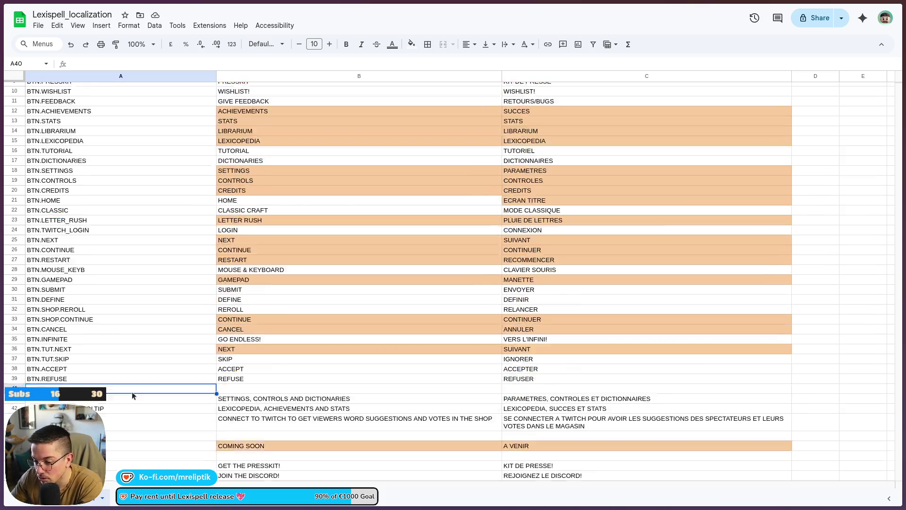
scroll(93, 290, down, 15)
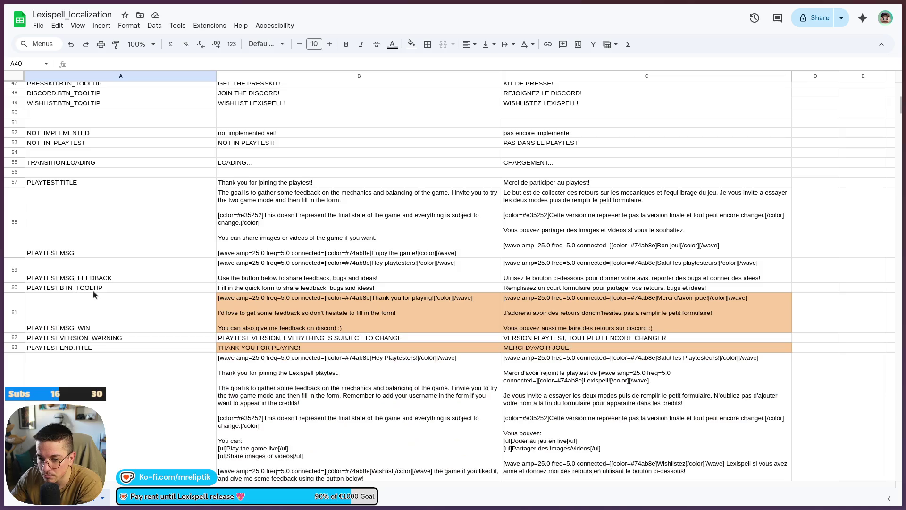
scroll(99, 314, down, 15)
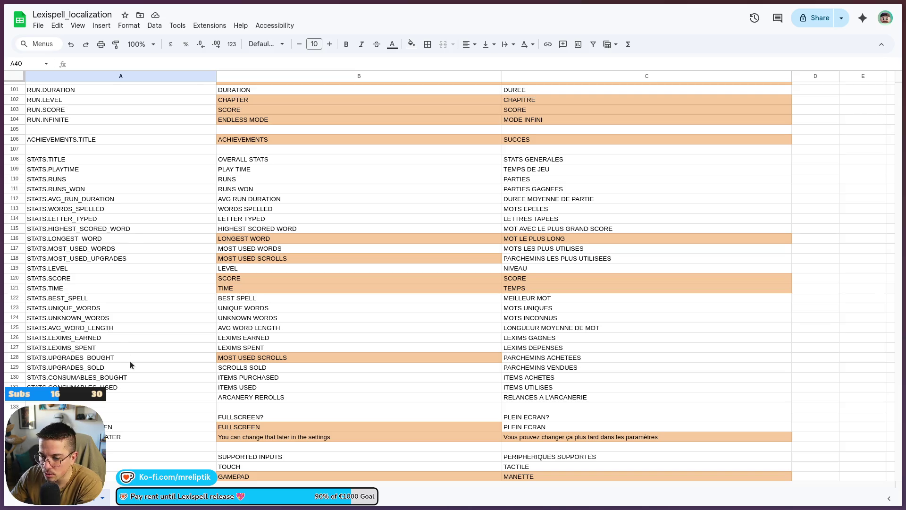
scroll(106, 331, down, 6)
scroll(106, 331, down, 20)
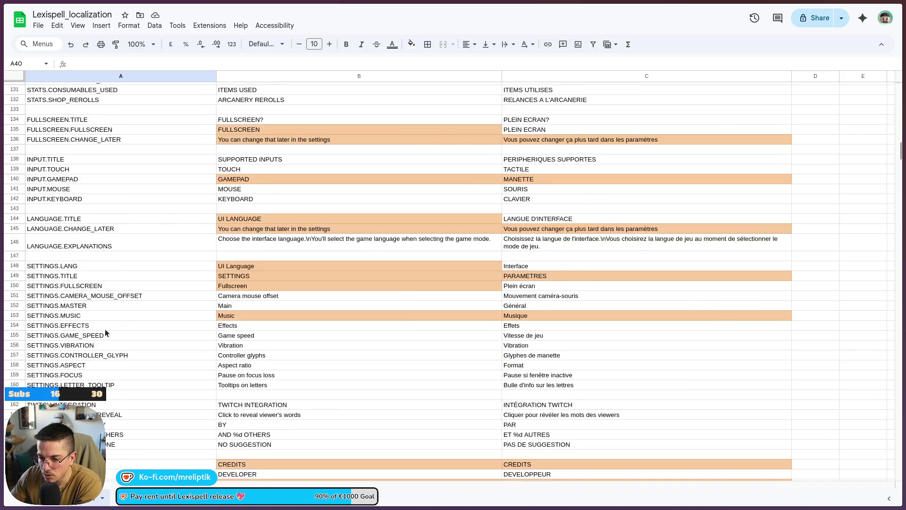
scroll(106, 336, down, 15)
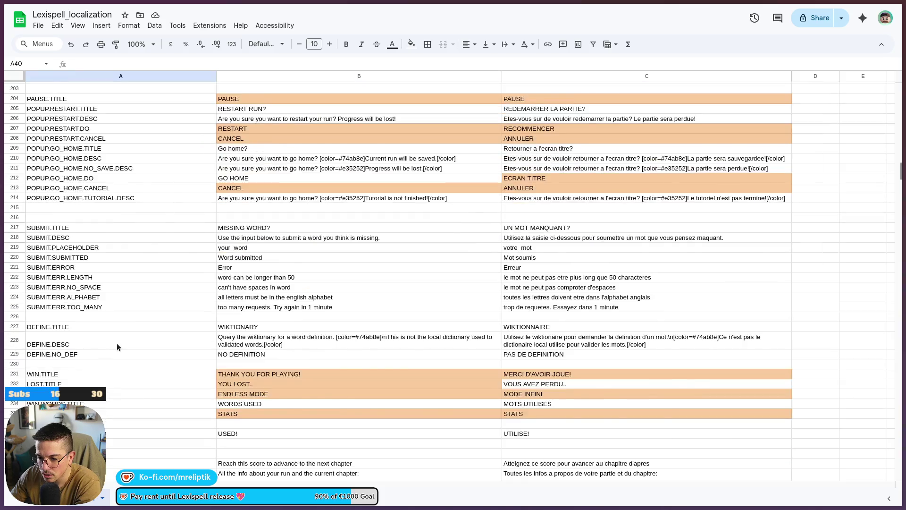
scroll(111, 349, down, 14)
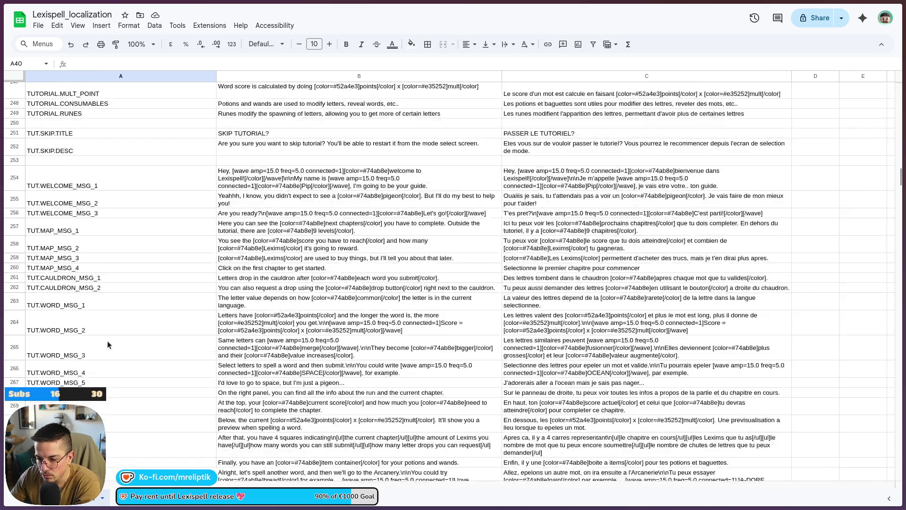
scroll(101, 369, down, 5)
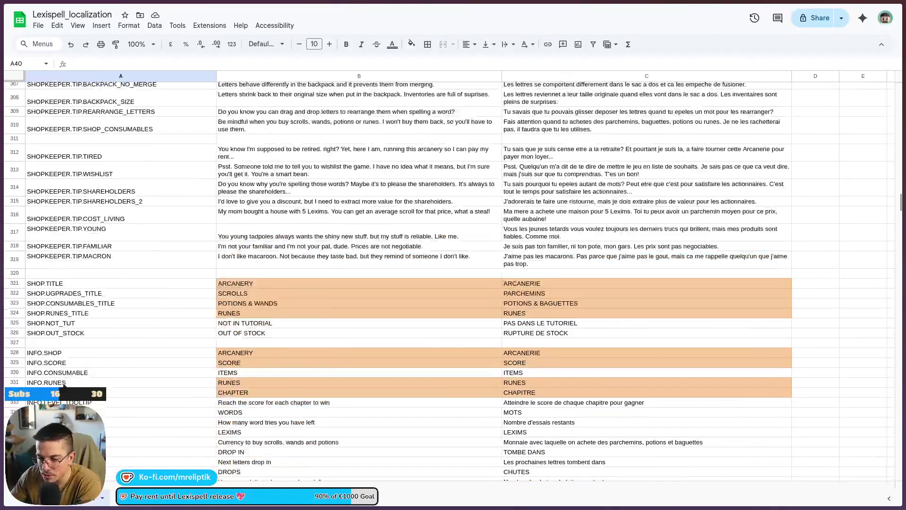
scroll(65, 309, down, 4)
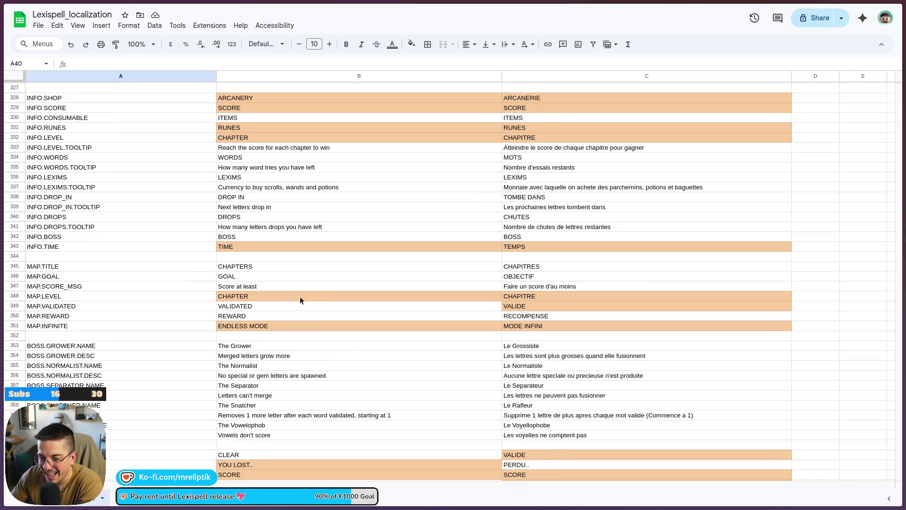
scroll(187, 335, down, 3)
scroll(187, 338, down, 3)
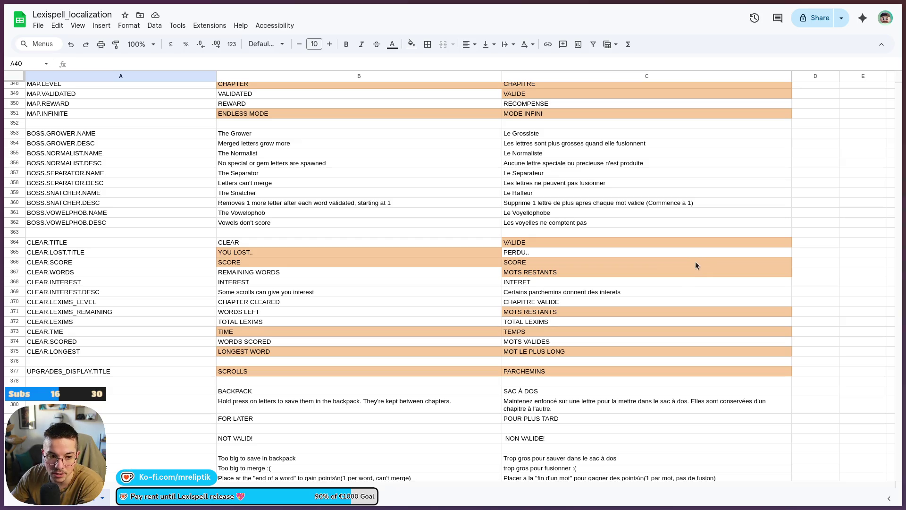
click(109, 342)
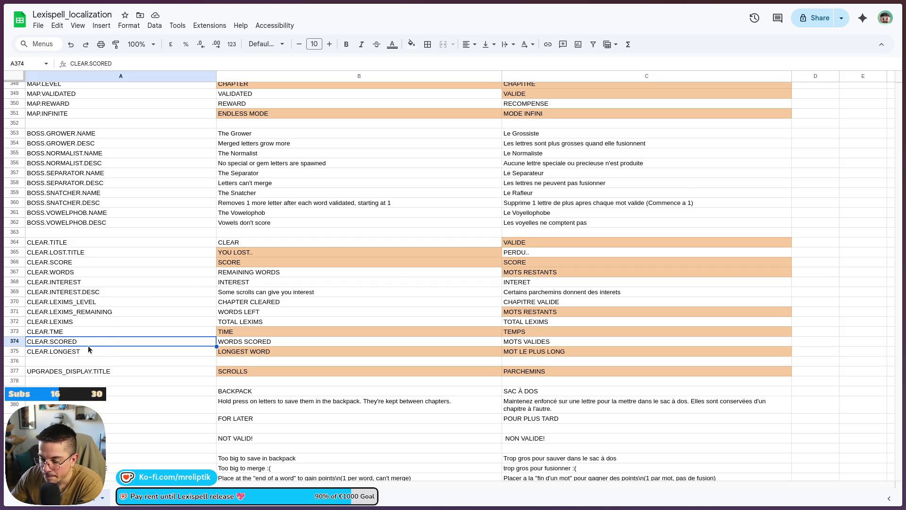
scroll(121, 338, down, 5)
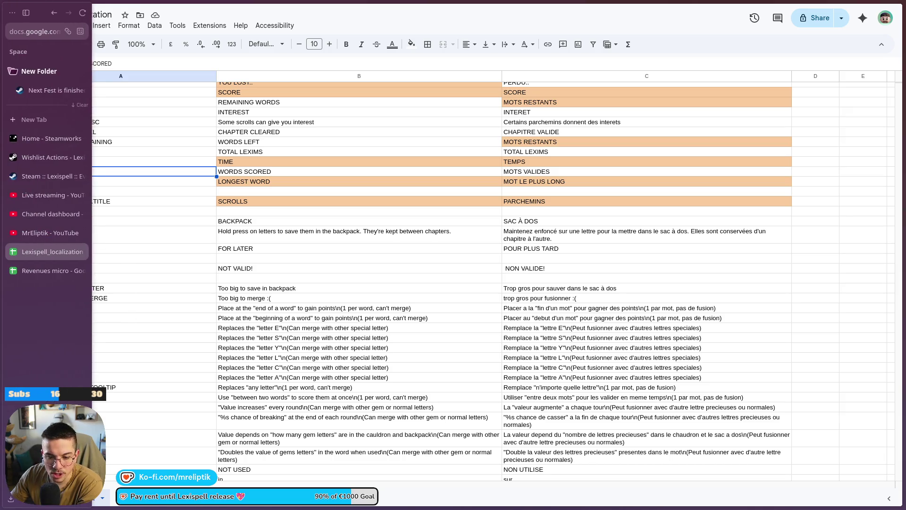
key(XF86AudioLowerVolume)
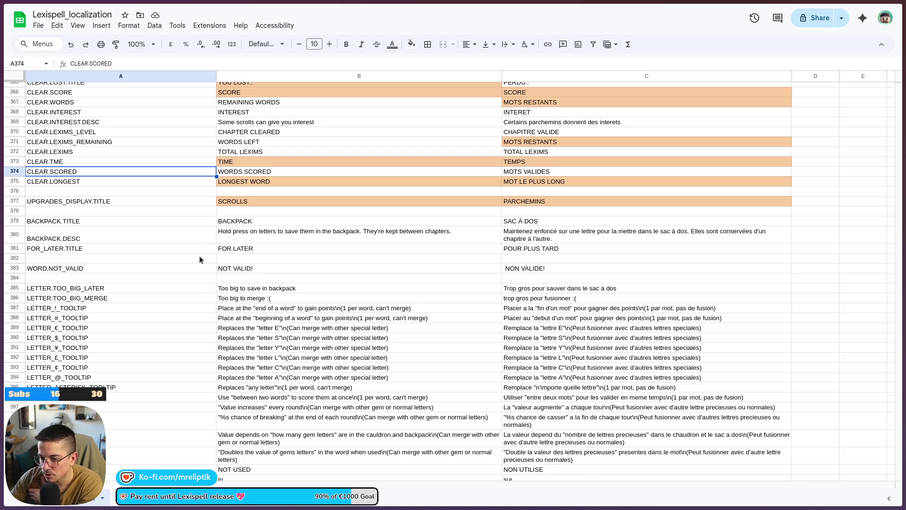
Step: Scroll to the bottom of the sheet and select the UPGRADE_LABEL.SELL key in A481
scroll(199, 259, down, 3)
scroll(193, 301, down, 3)
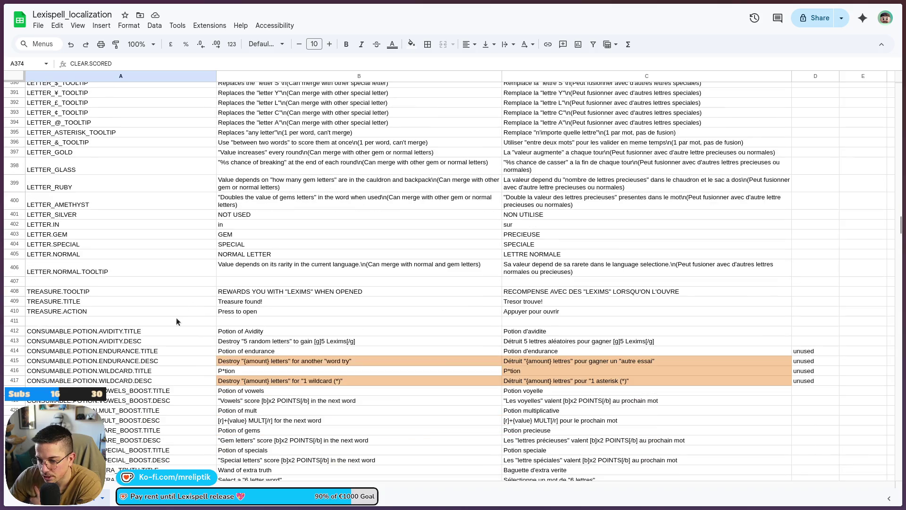
scroll(171, 324, down, 3)
scroll(146, 339, down, 2)
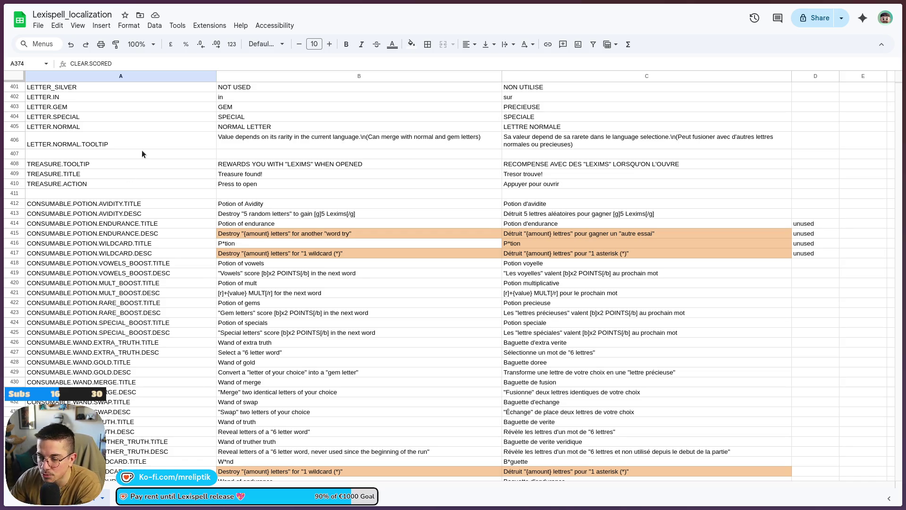
scroll(106, 349, down, 5)
scroll(106, 350, down, 8)
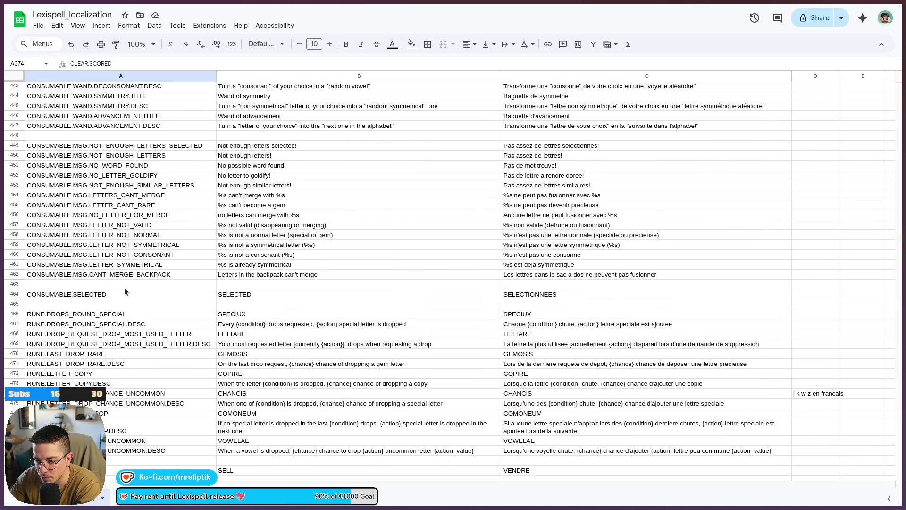
scroll(127, 291, down, 3)
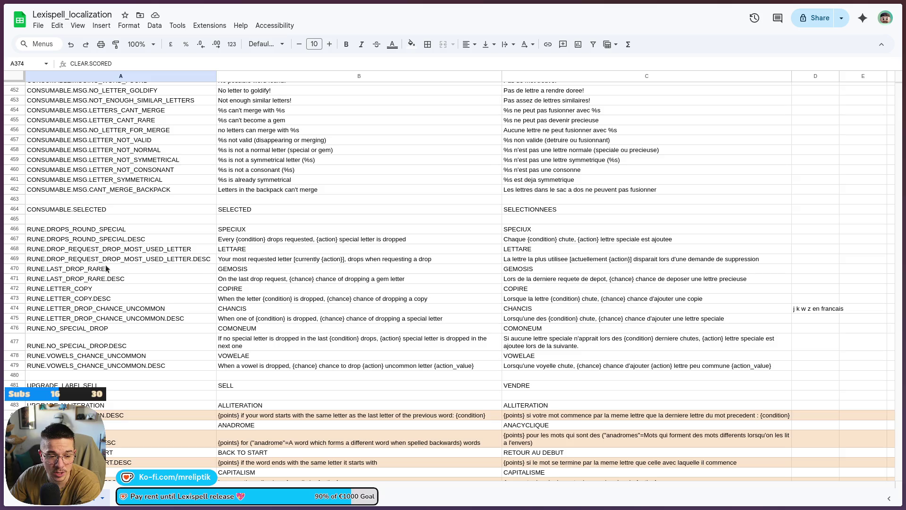
scroll(76, 291, down, 1)
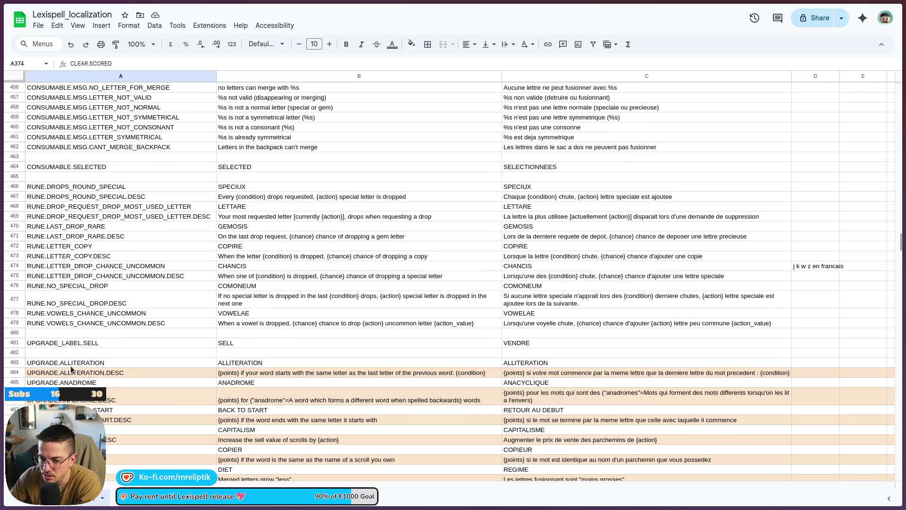
click(123, 345)
click(81, 353)
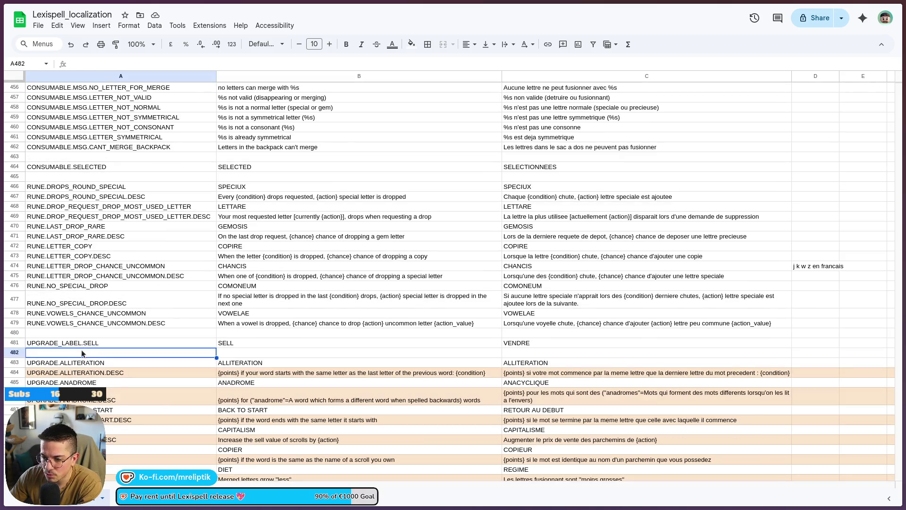
click(137, 344)
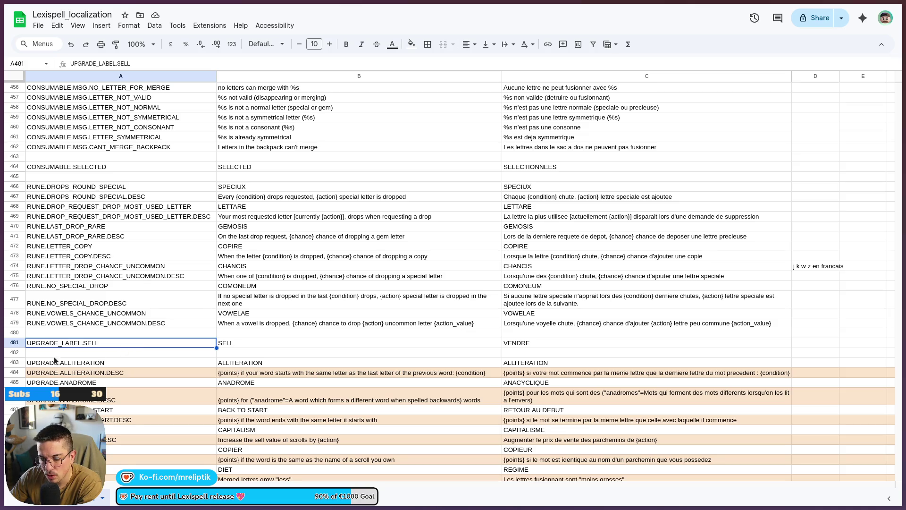
Step: Scroll back up to B74 in the DEMO.END.MSG row and search the sheet for 'lexicopedia'
scroll(229, 306, up, 3)
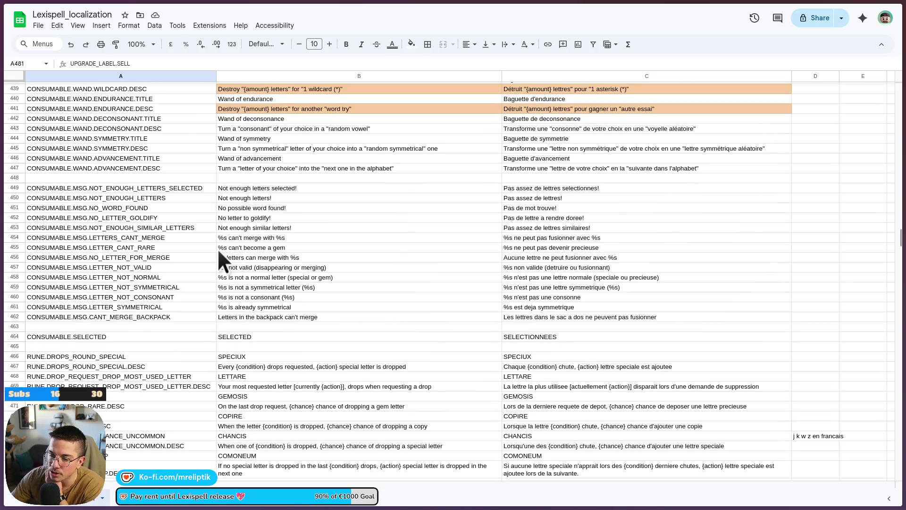
scroll(219, 253, up, 20)
scroll(89, 304, up, 15)
scroll(141, 369, up, 15)
scroll(99, 369, up, 15)
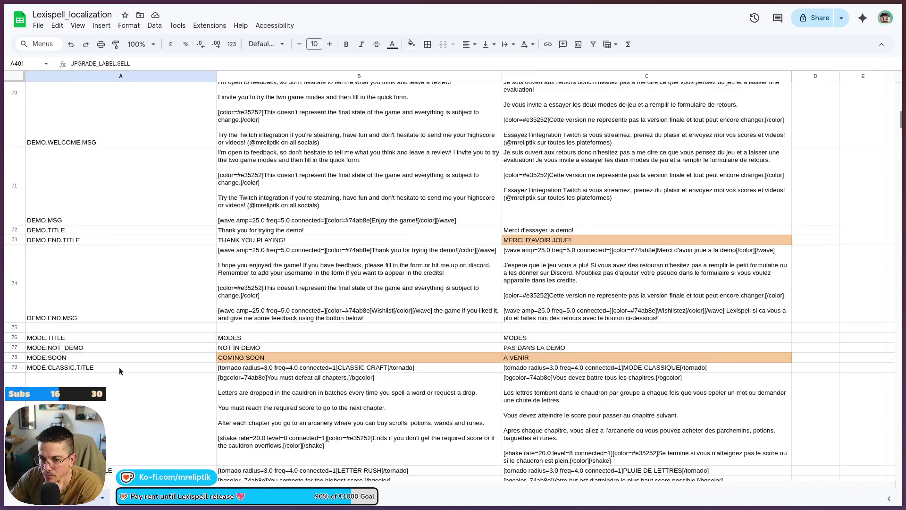
click(359, 283)
key(ctrl+f)
text(lexi)
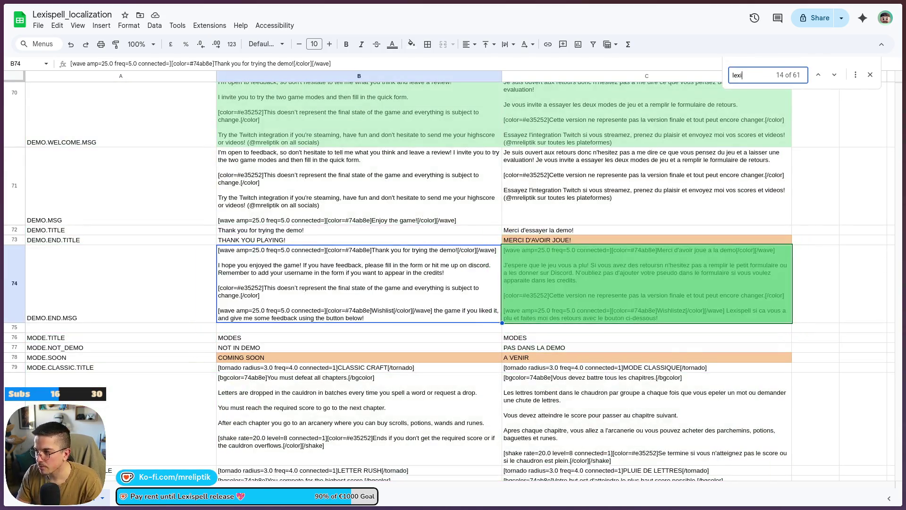
text(copedia)
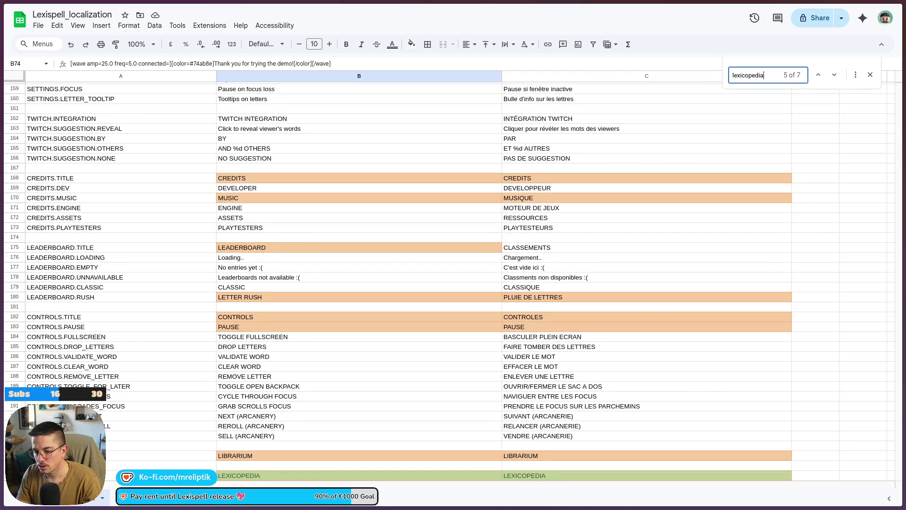
Step: Insert two blank rows at row 203 beneath the codex title entries
scroll(154, 266, down, 4)
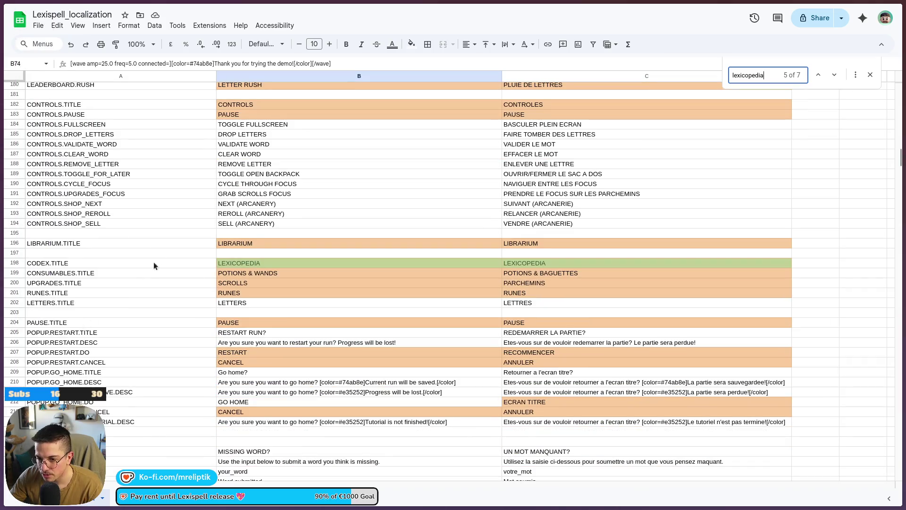
scroll(118, 265, up, 4)
scroll(122, 280, down, 1)
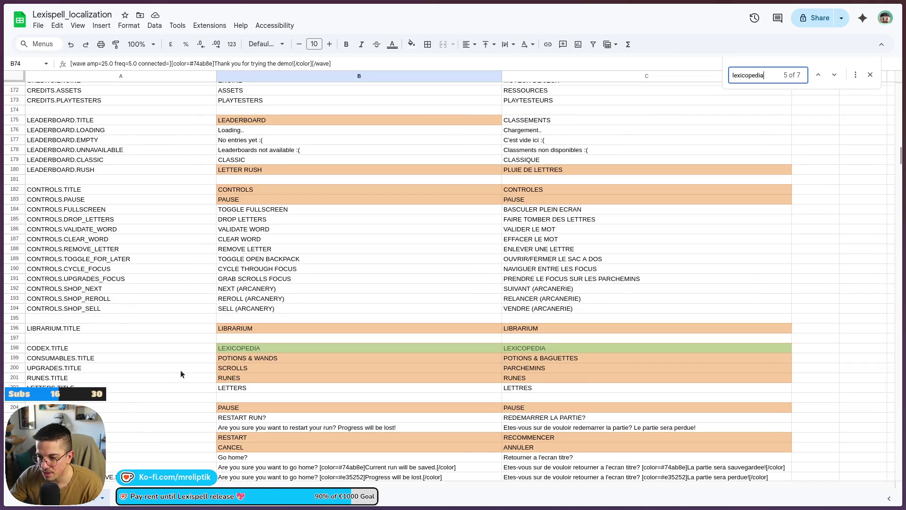
click(57, 350)
right_click(59, 347)
key(Escape)
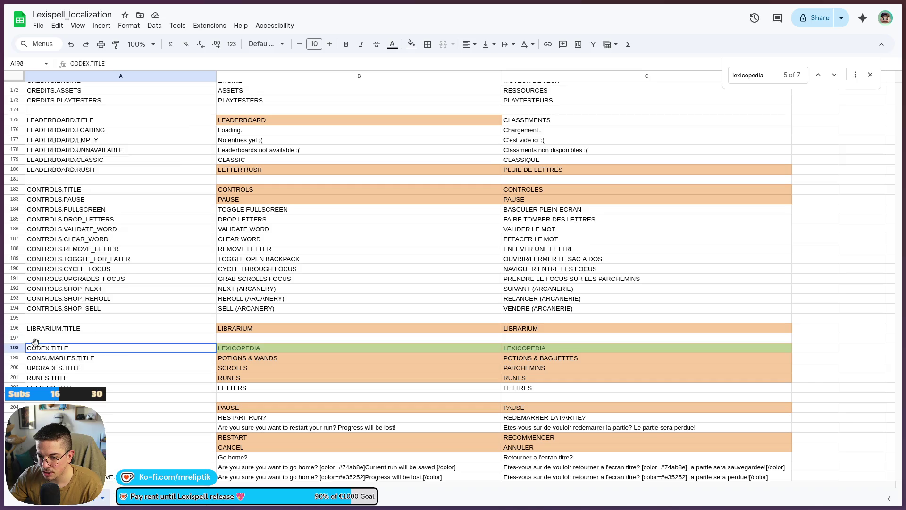
right_click(50, 397)
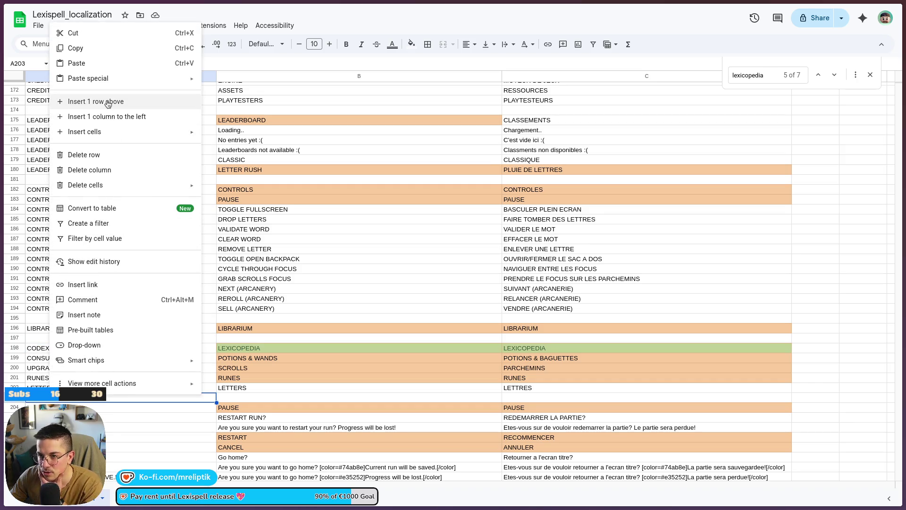
click(107, 103)
right_click(61, 397)
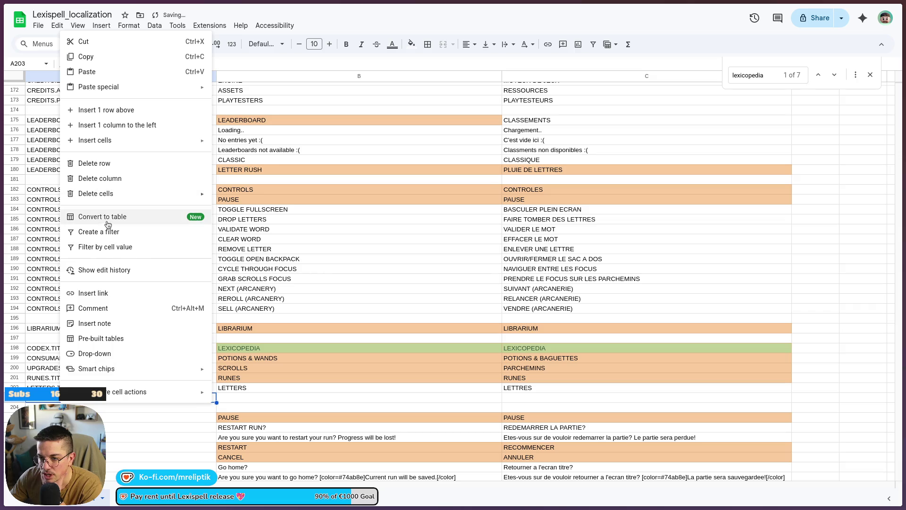
click(113, 110)
Step: Fill A203 and A204 with the upgrade and consumable tooltip keys, then return to Godot
key(ctrl+v)
key(Return)
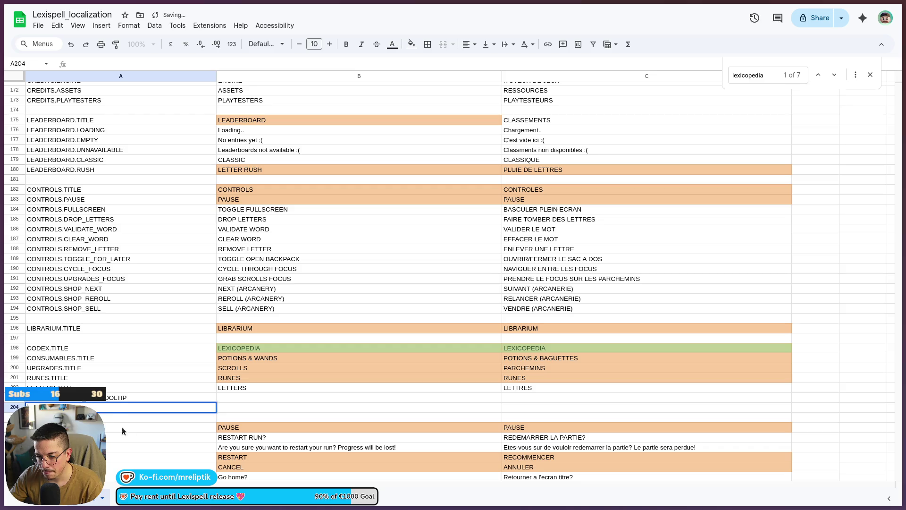
text(CODEX.UPGRADE_BTN.TOOLTIP)
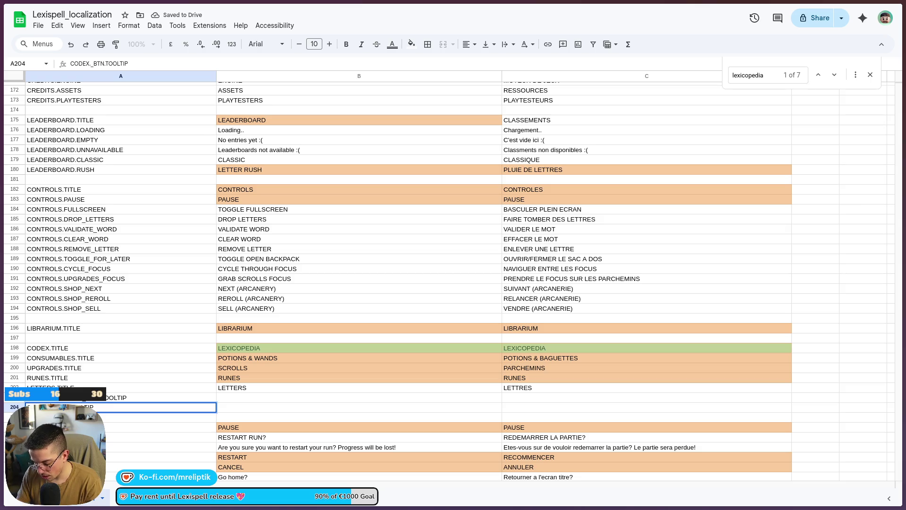
text(CONSUMABLE)
key(Return)
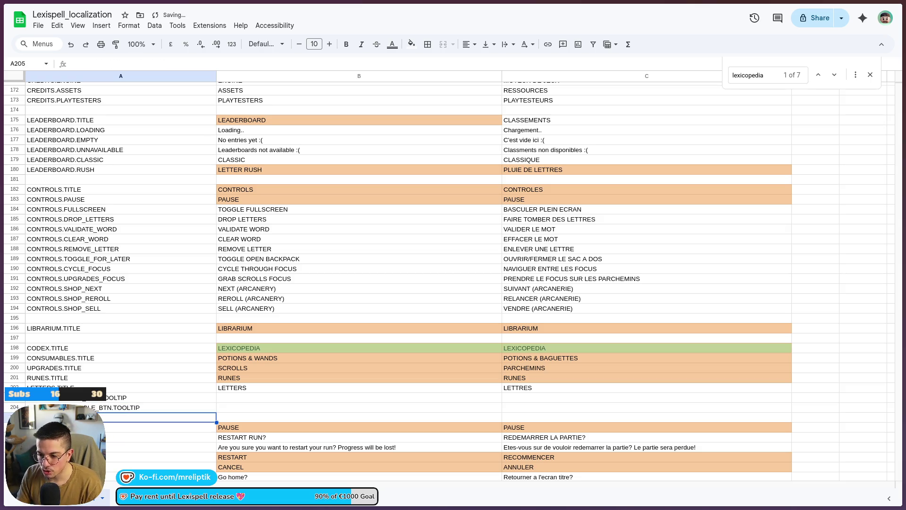
key(alt+Tab)
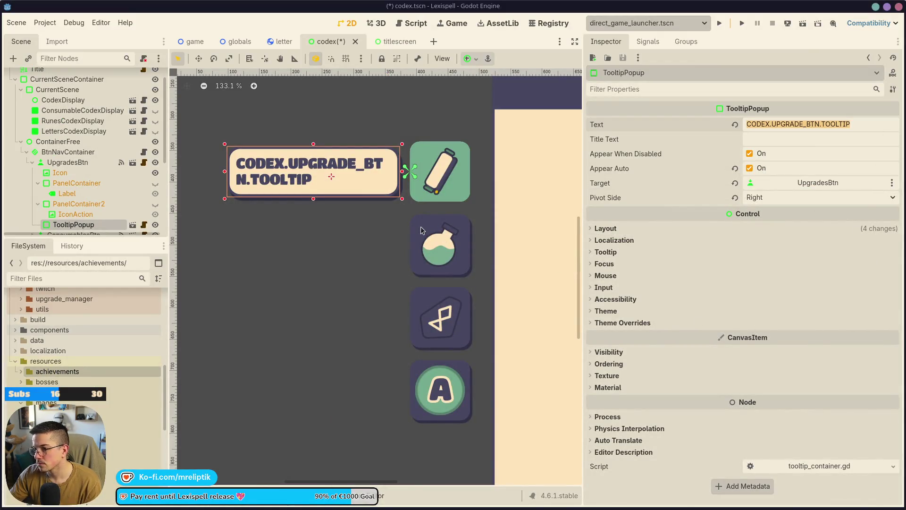
Step: Paste a TooltipPopup under ConsumablesBtn and save the codex scene
click(32, 162)
click(69, 172)
key(ctrl+v)
key(ctrl+s)
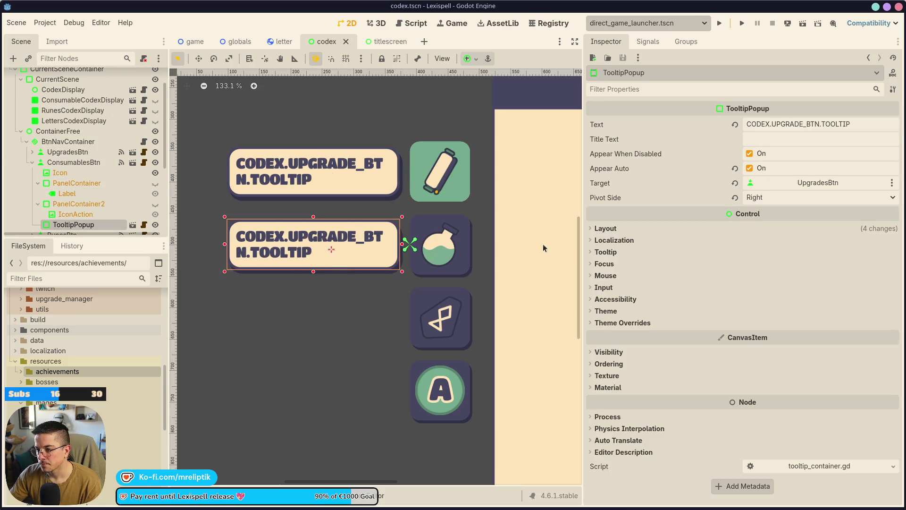
Step: Change its Text key to CODEX.CONSUMABLE_BTN.TOOLTIP and undo an accidental tooltip resize
double_click(802, 125)
text(CONSUMABLE_)
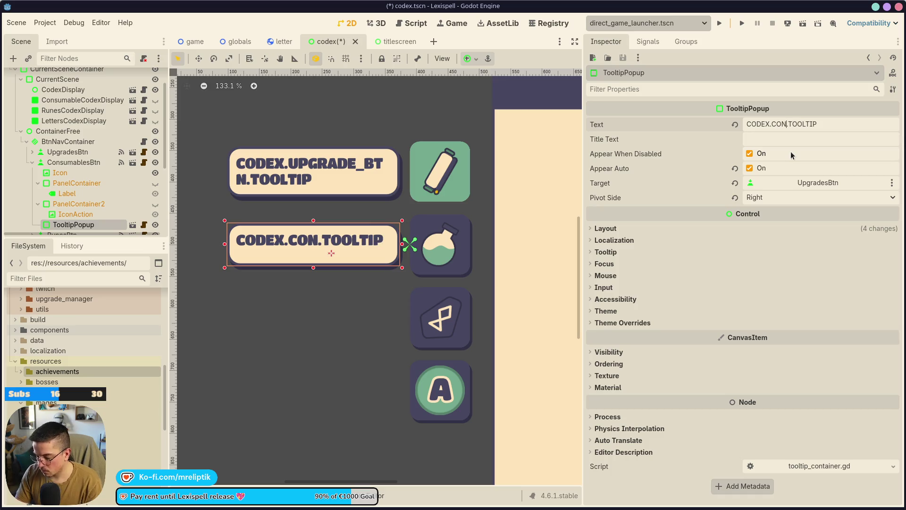
text(BTN.)
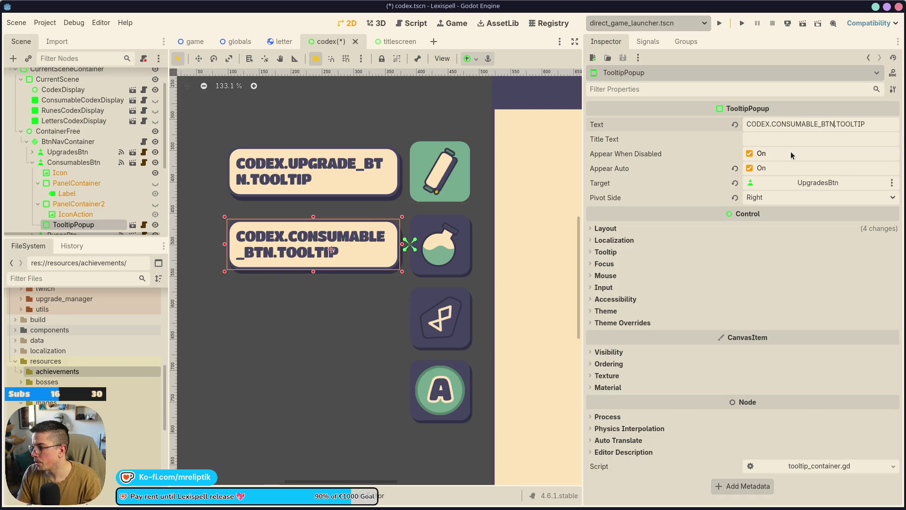
key(ctrl+a)
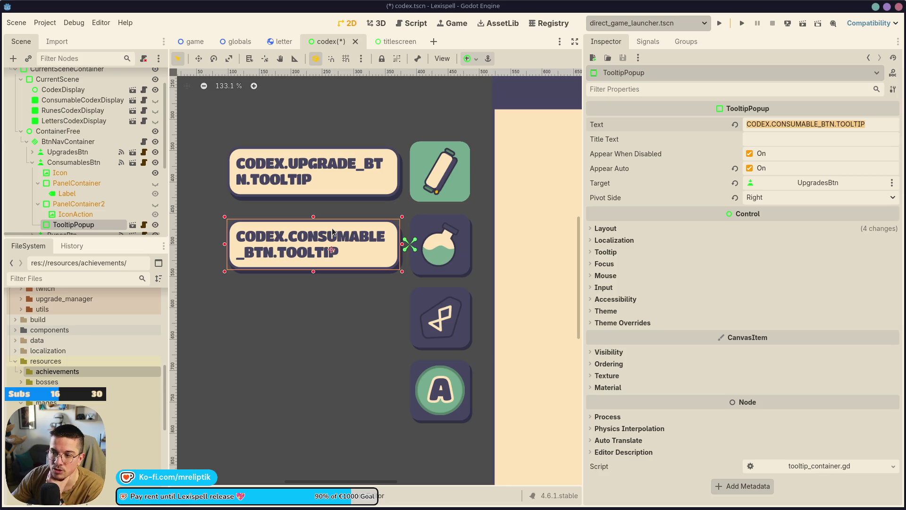
mouse_move(225, 246)
mouse_down()
mouse_move(330, 262)
mouse_move(399, 243)
mouse_move(399, 235)
mouse_move(355, 236)
mouse_up()
key(ctrl+z)
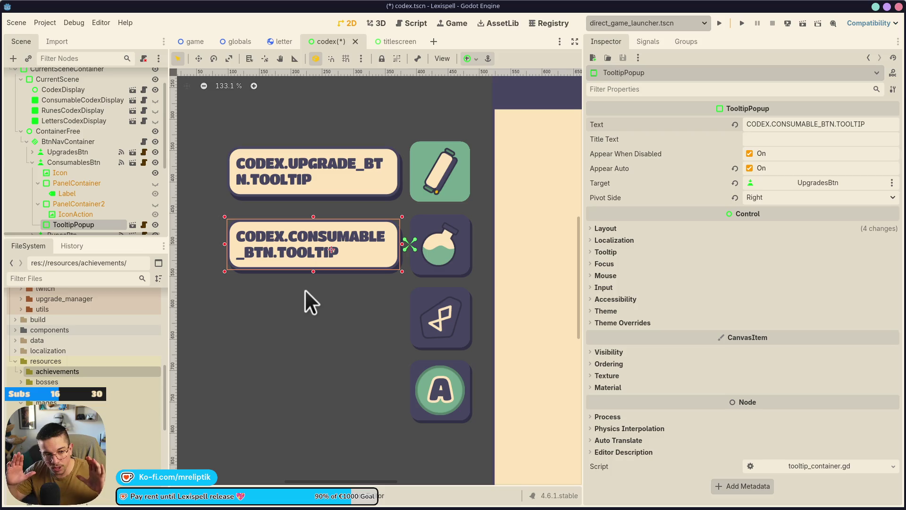
scroll(75, 189, down, 2)
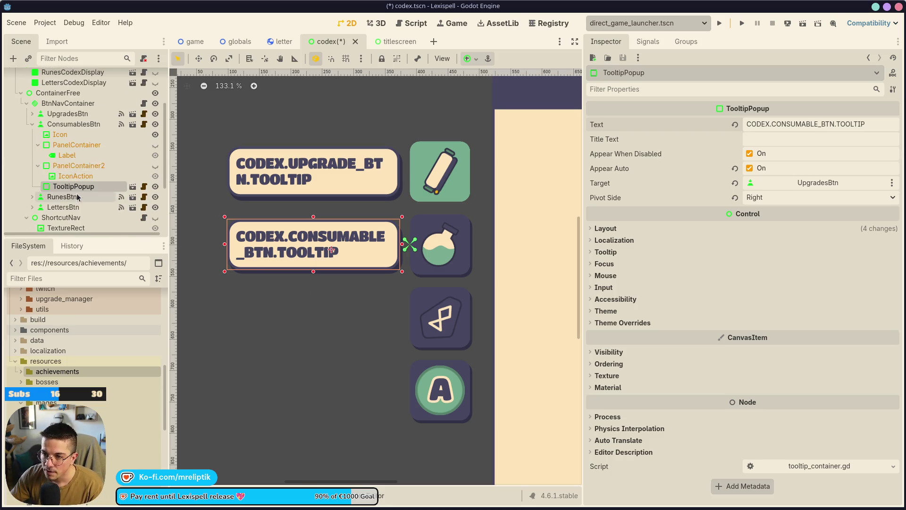
Step: Add TooltipPopup copies under RunesBtn and LettersBtn and save the scene
click(32, 124)
click(32, 135)
click(73, 197)
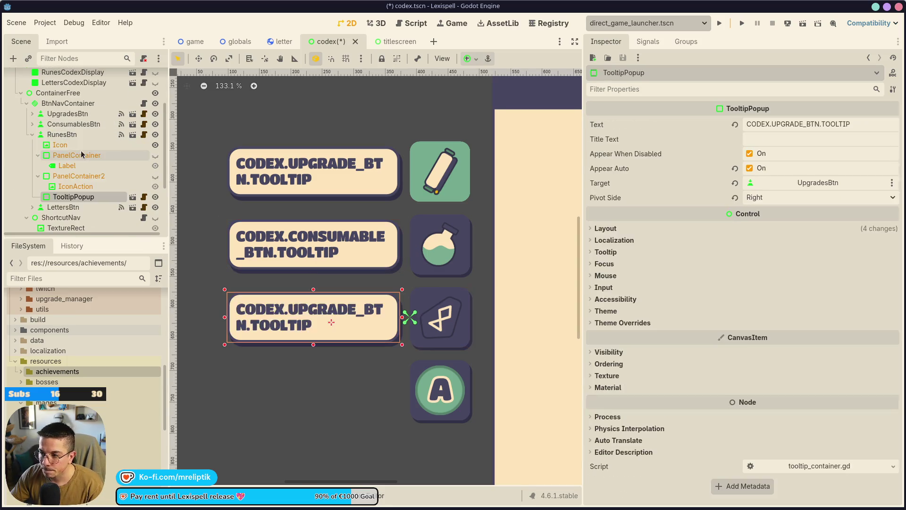
click(32, 208)
key(ctrl+s)
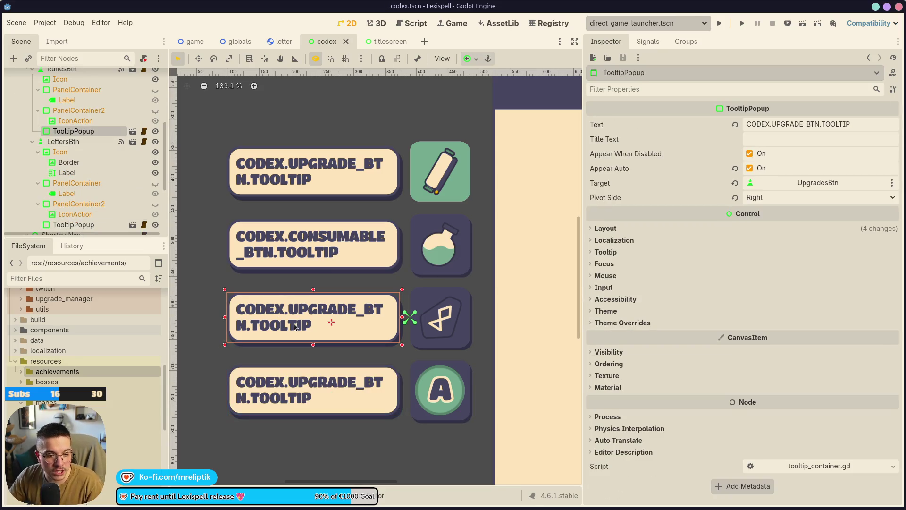
Step: Change the runes tooltip's Text key to CODEX.RUNES_BTN.TOOLTIP
double_click(797, 124)
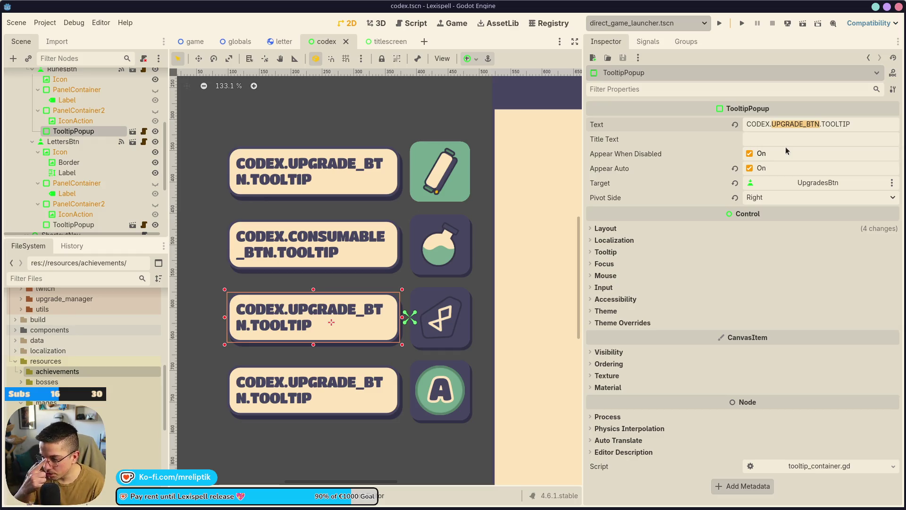
text(RUNES_)
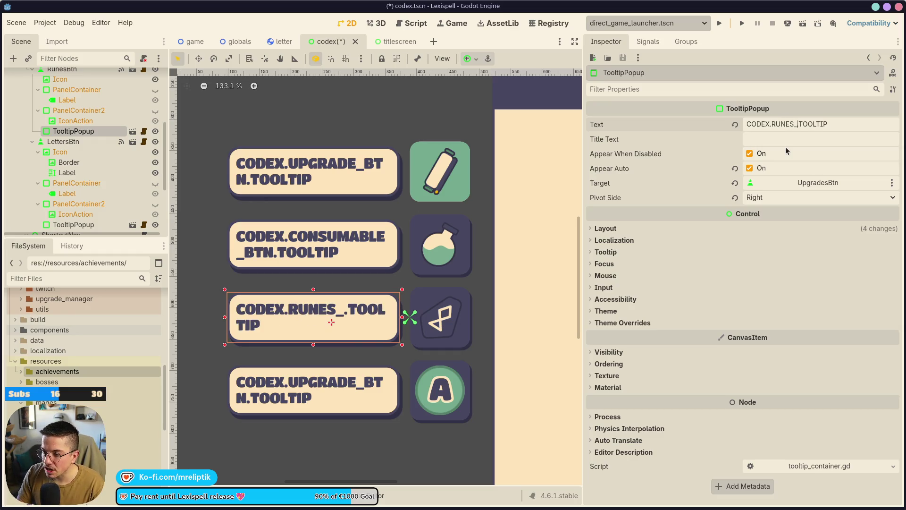
key(BackSpace)
text(B)
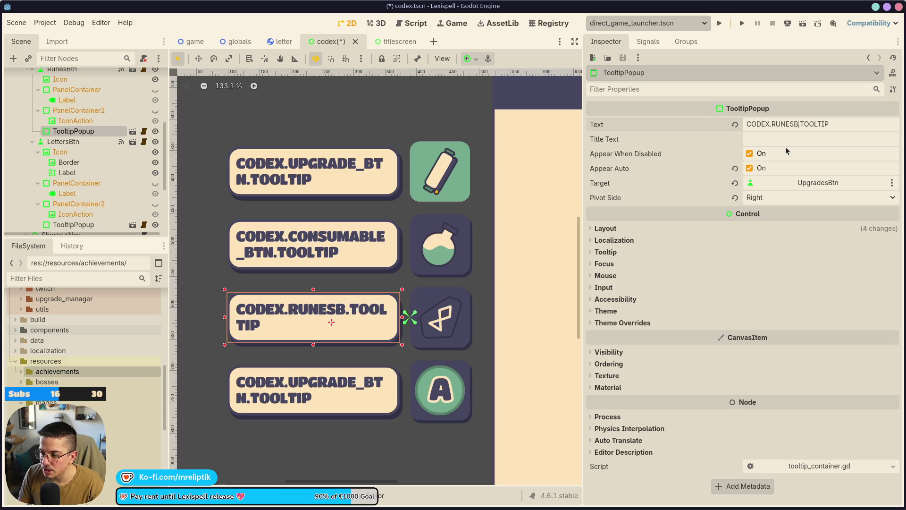
key(BackSpace)
text(_BTN)
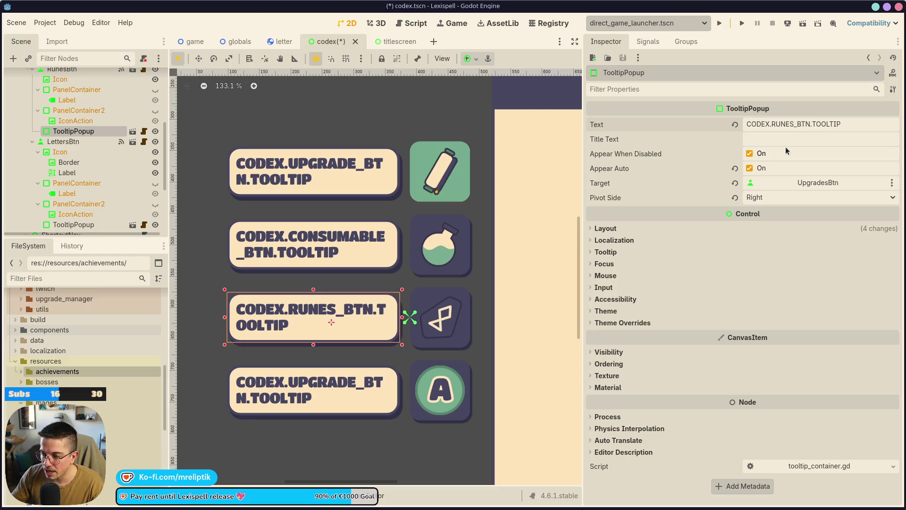
key(ctrl+a)
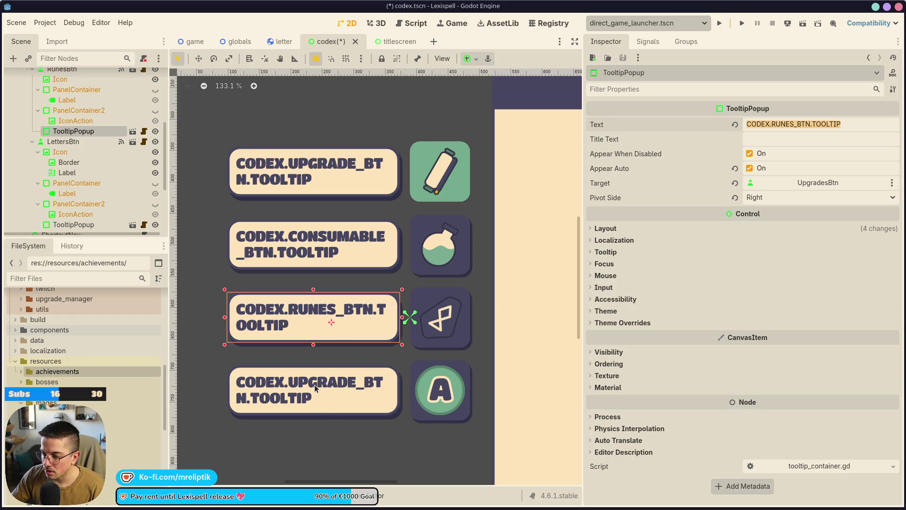
Step: Replace UPGRADE_BTN with LETTERS in the letters tooltip's Text, giving CODEX.LETTERS.TOOLTIP
click(338, 402)
double_click(792, 124)
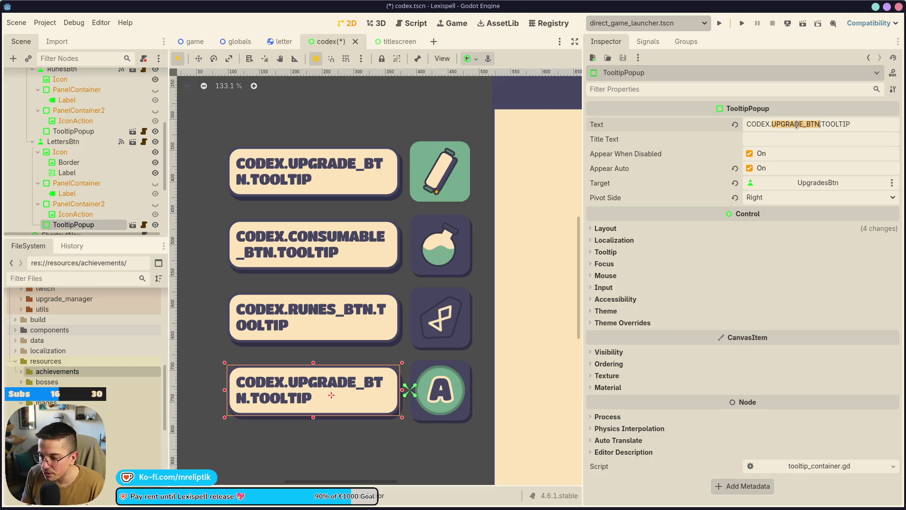
text(L)
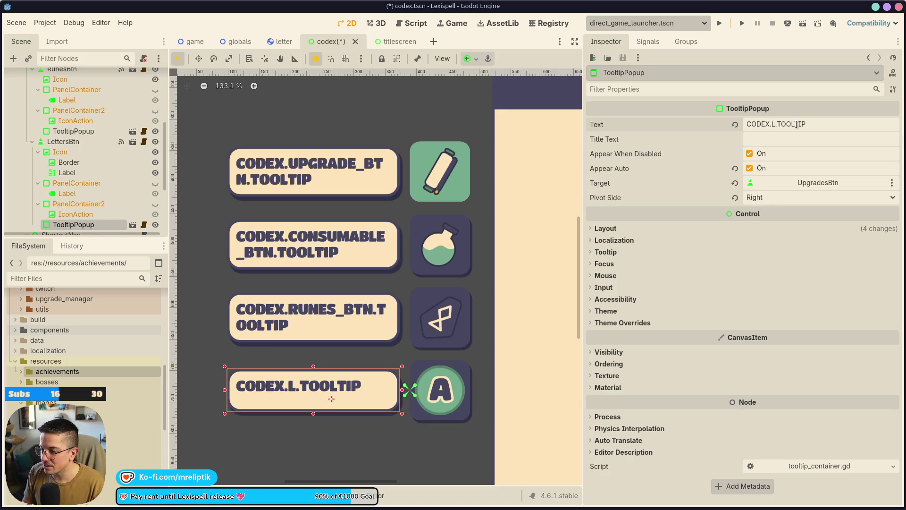
text(ETTERS)
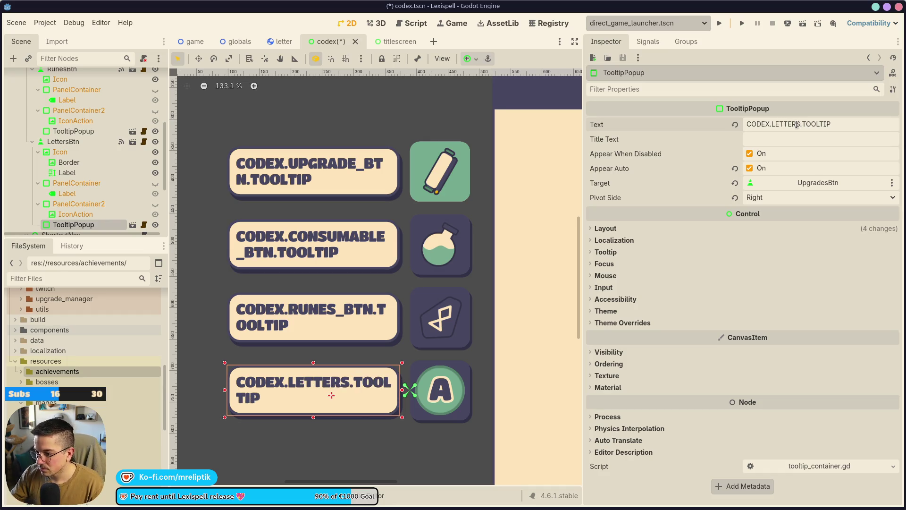
click(334, 317)
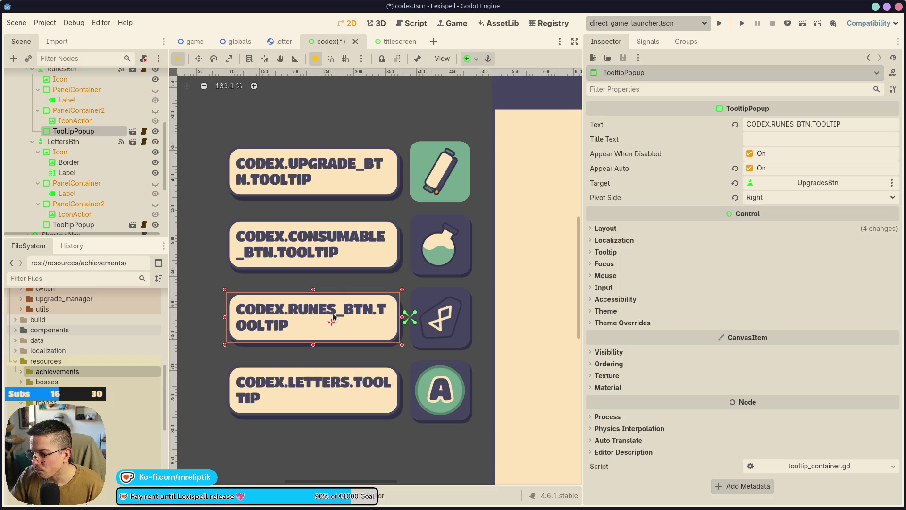
Step: Add an S to the consumable and upgrade tooltip keys, then select the full letters key
click(336, 240)
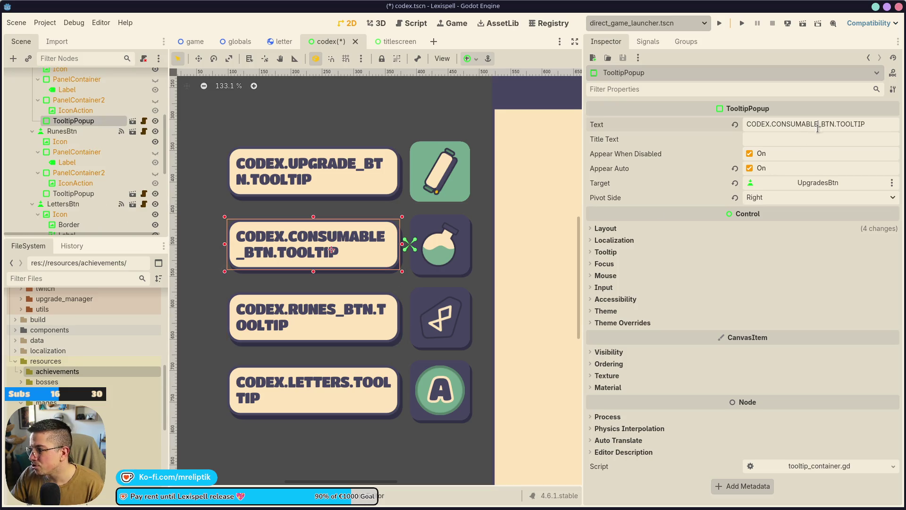
text(S)
click(332, 177)
click(803, 123)
text(S)
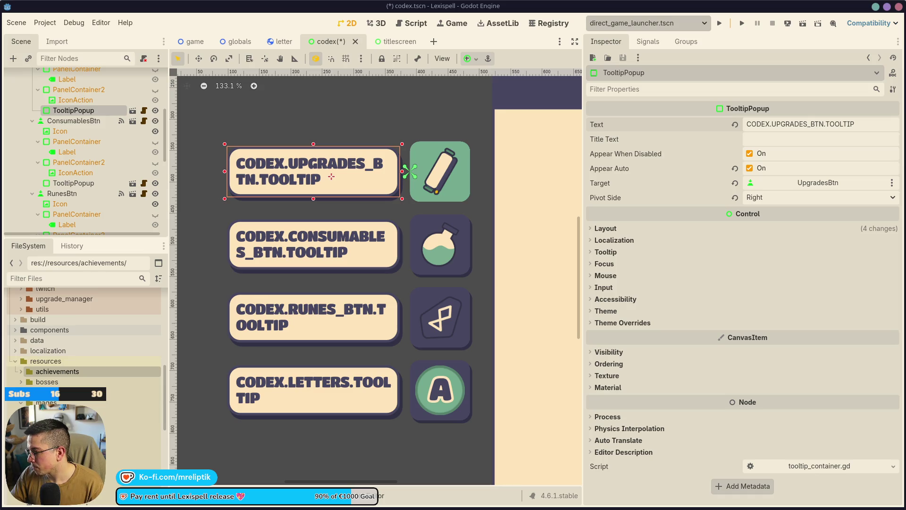
click(319, 393)
triple_click(788, 124)
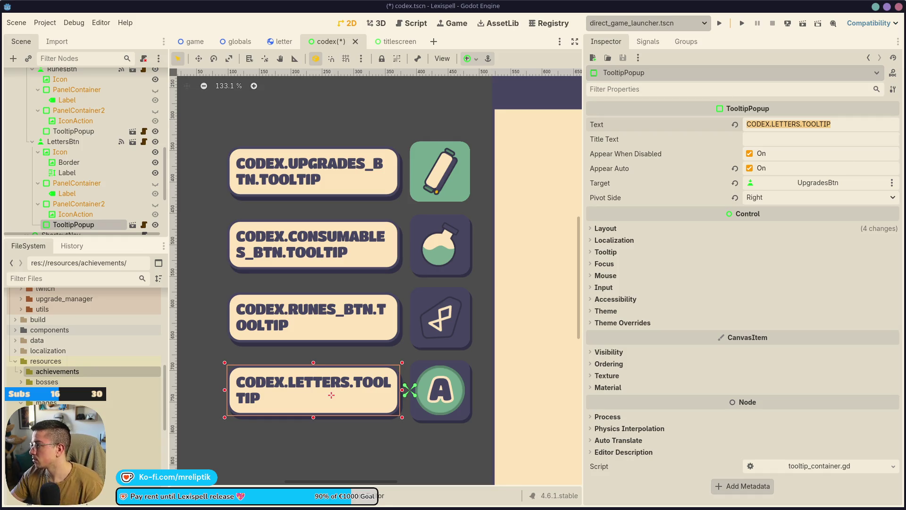
Step: Return to the localization sheet and select B203, the upgrades tooltip's English cell
key(alt+Tab)
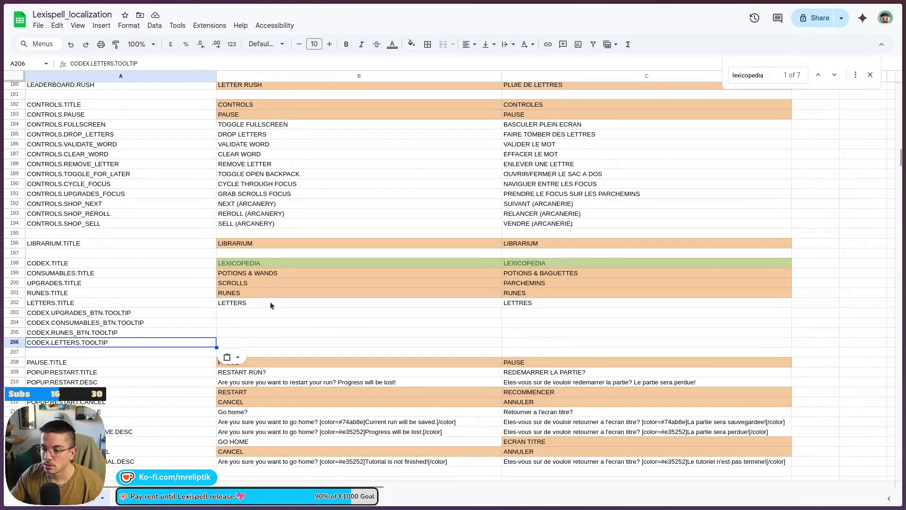
click(262, 314)
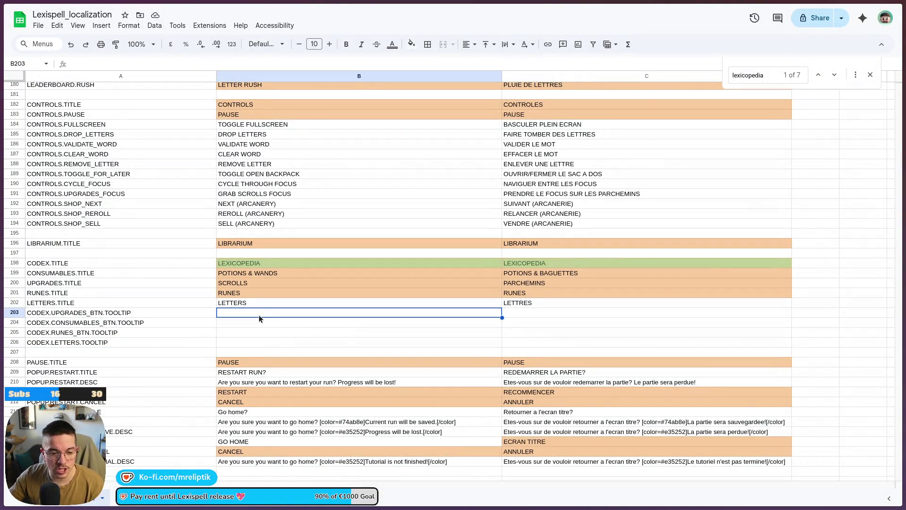
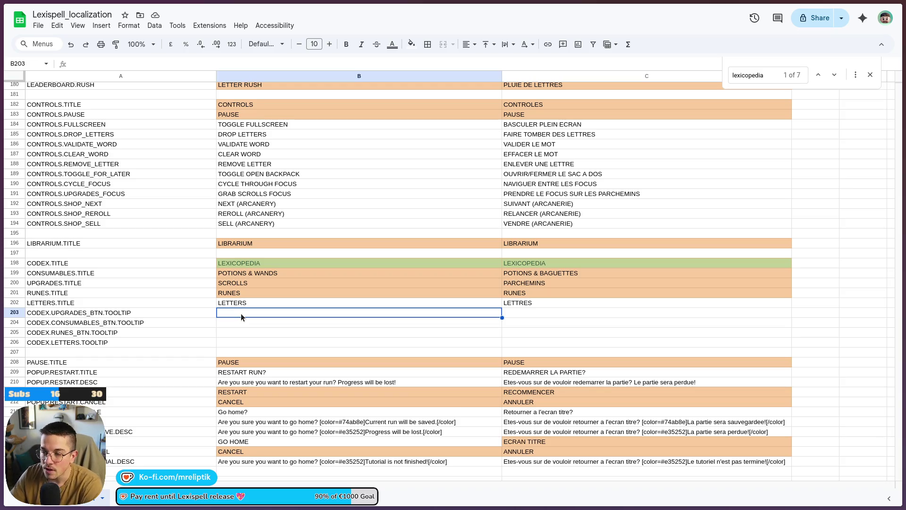
Step: Switch from the browser to the Godot Engine window via the taskbar
click(127, 498)
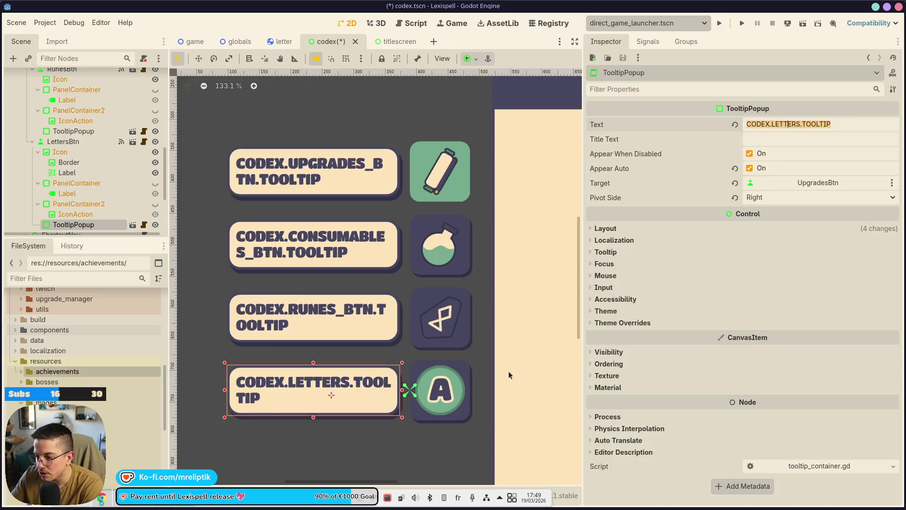
Step: Expand the TooltipPopup's Theme Overrides > Styles section in the Inspector
click(623, 324)
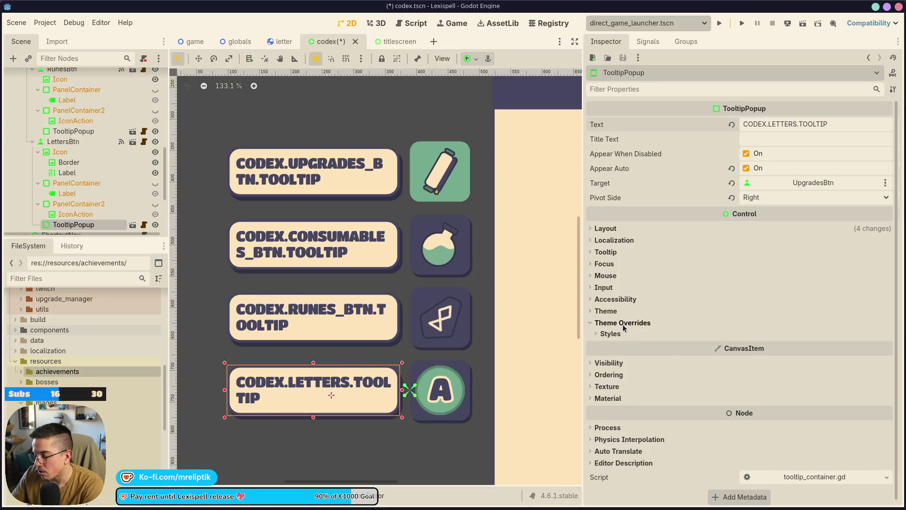
click(628, 335)
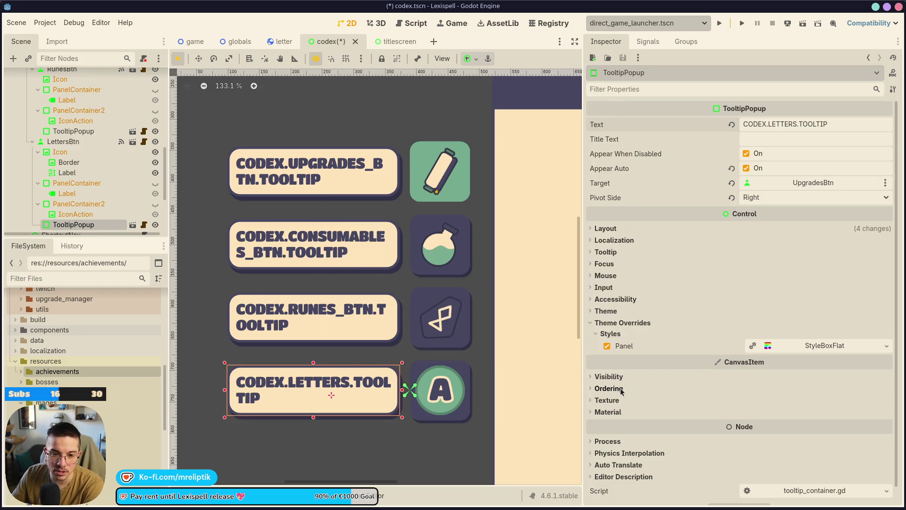
mouse_move(637, 364)
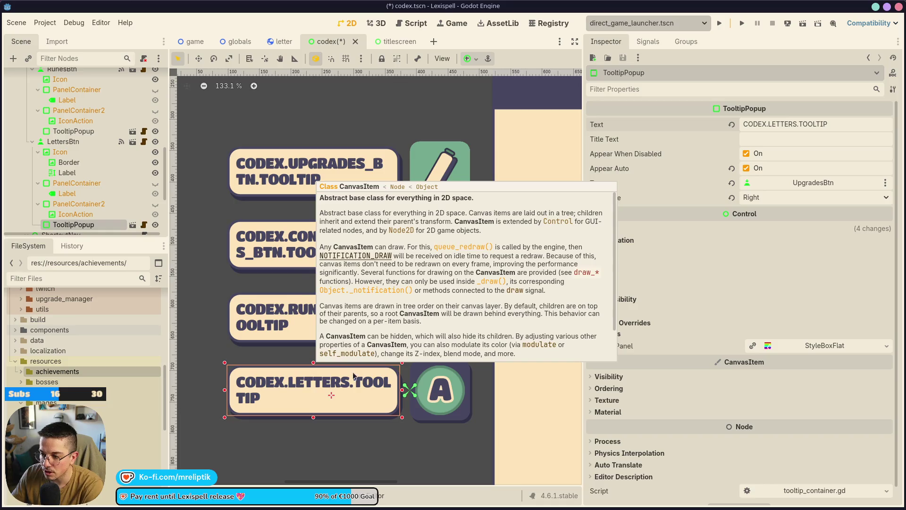
scroll(353, 376, down, 4)
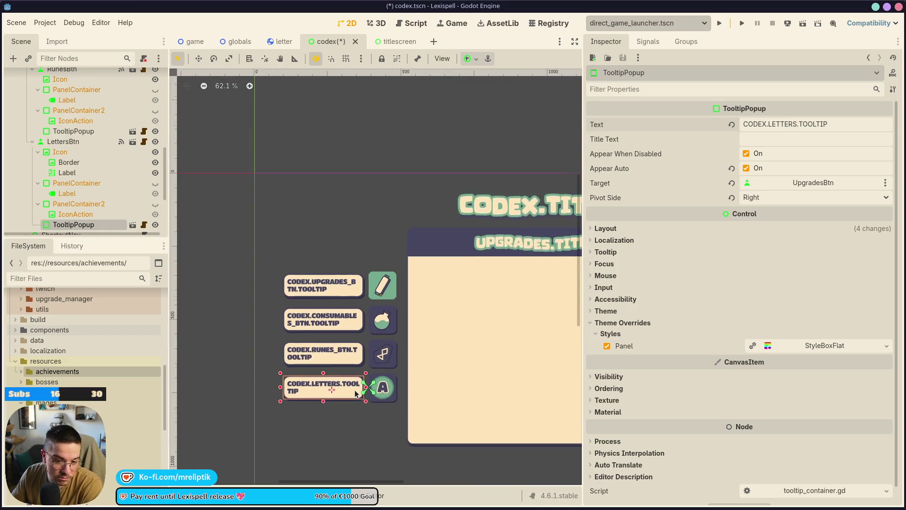
scroll(355, 389, down, 2)
scroll(329, 280, up, 3)
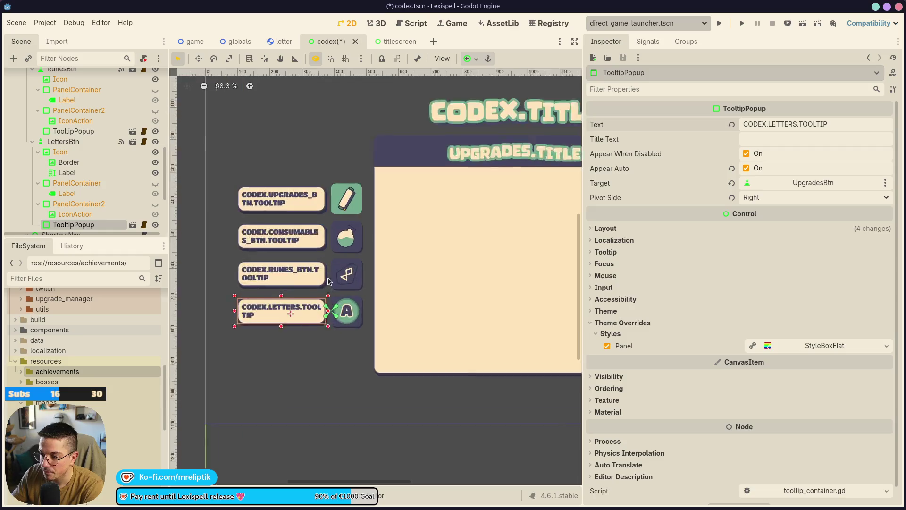
scroll(329, 280, up, 4)
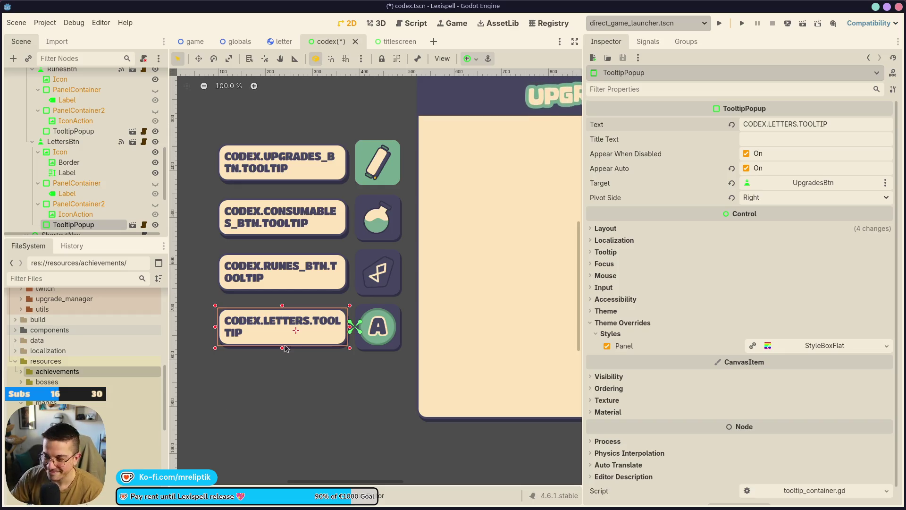
Step: Return to the Lexispell_localization sheet and select the empty tooltip cell in column B
scroll(478, 262, down, 5)
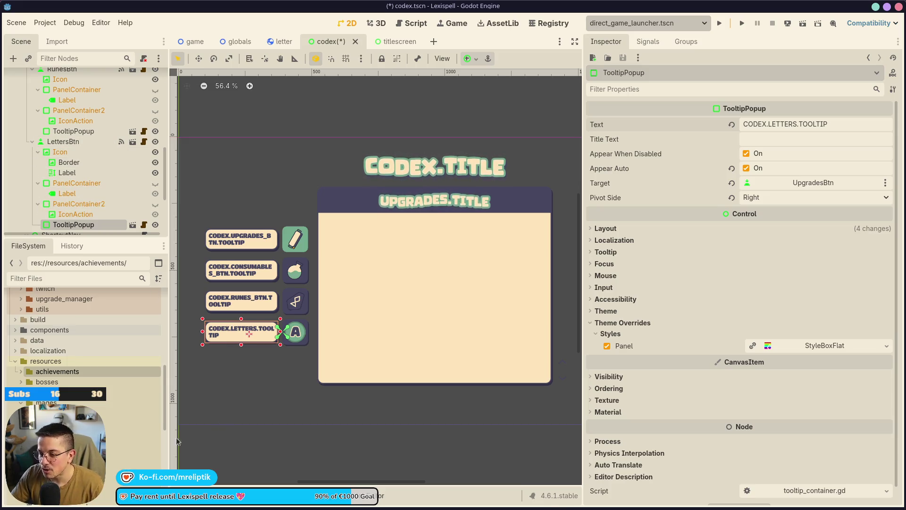
click(102, 497)
click(249, 317)
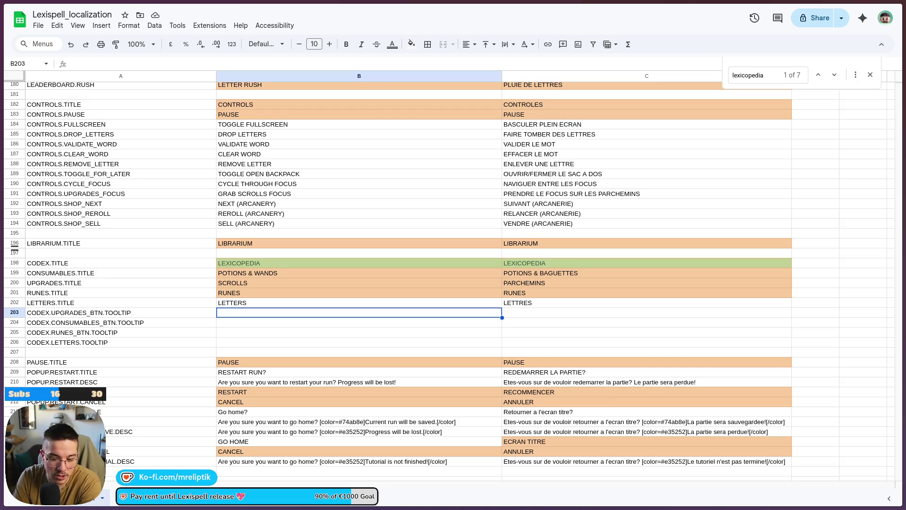
mouse_move(12, 157)
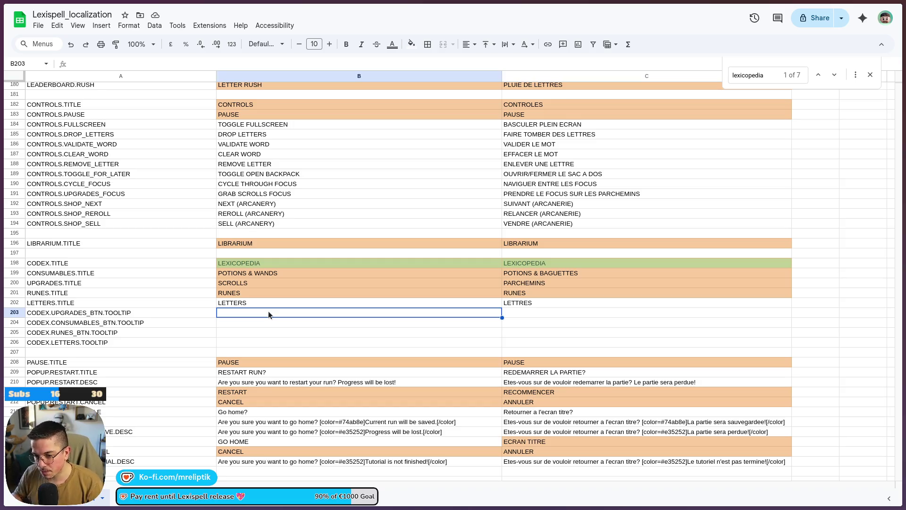
text(UPGRADES)
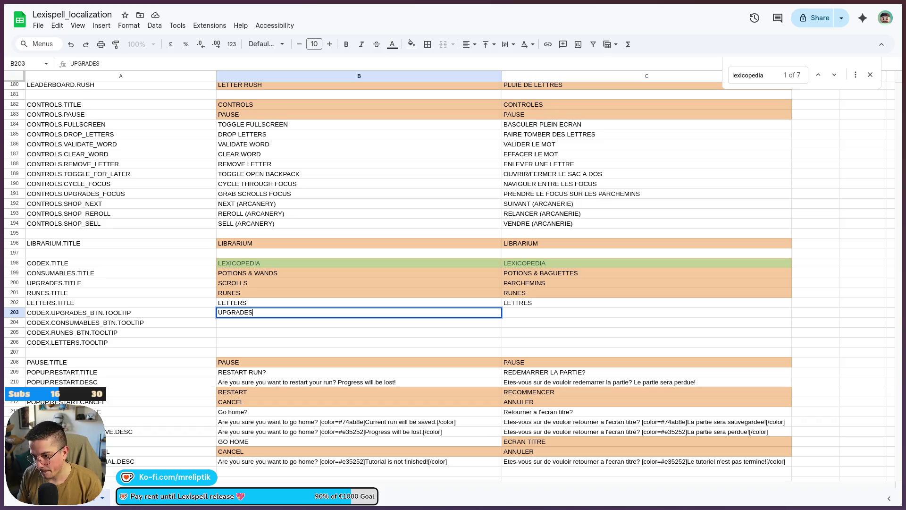
Step: Enter UPGRADES, POTIONS & WANDS, RUNES and LETTERS into cells B203 to B206
key(Return)
text(C)
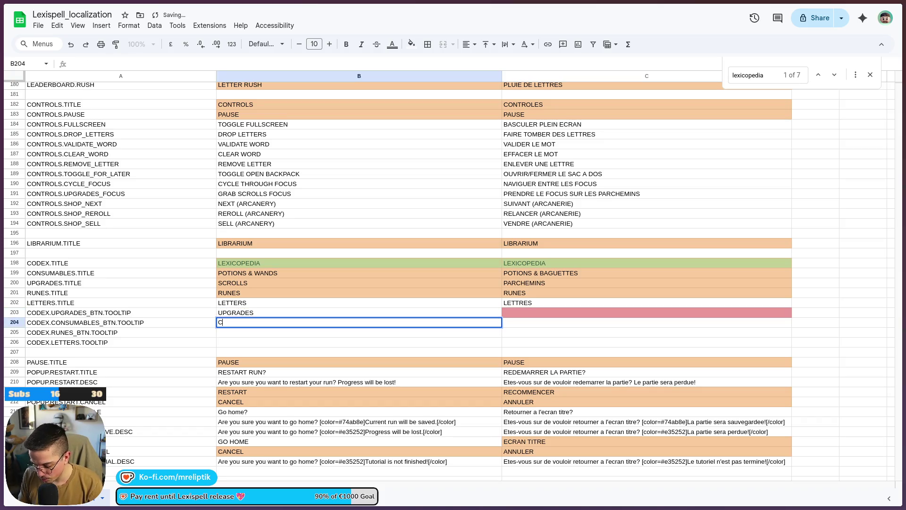
text(POTIONS & WANDS)
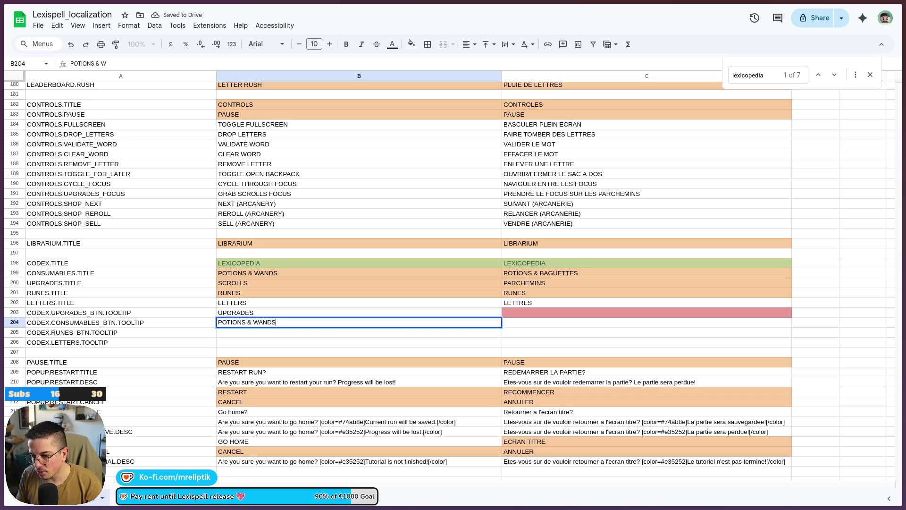
key(Return)
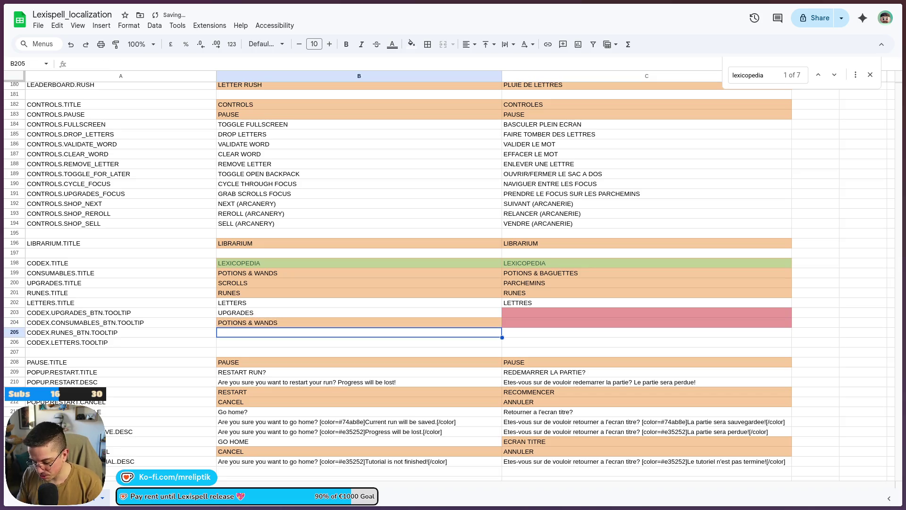
text(RUNES)
key(Return)
text(LE)
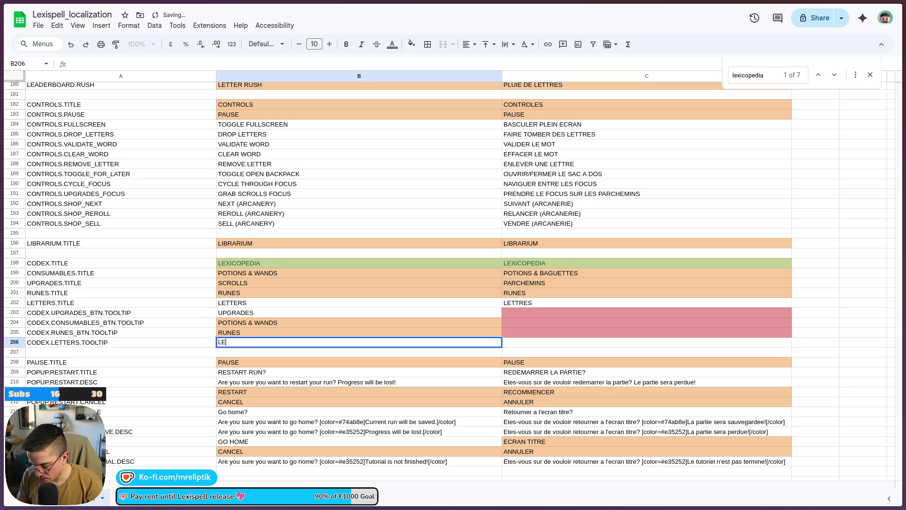
text(TTERS)
click(545, 315)
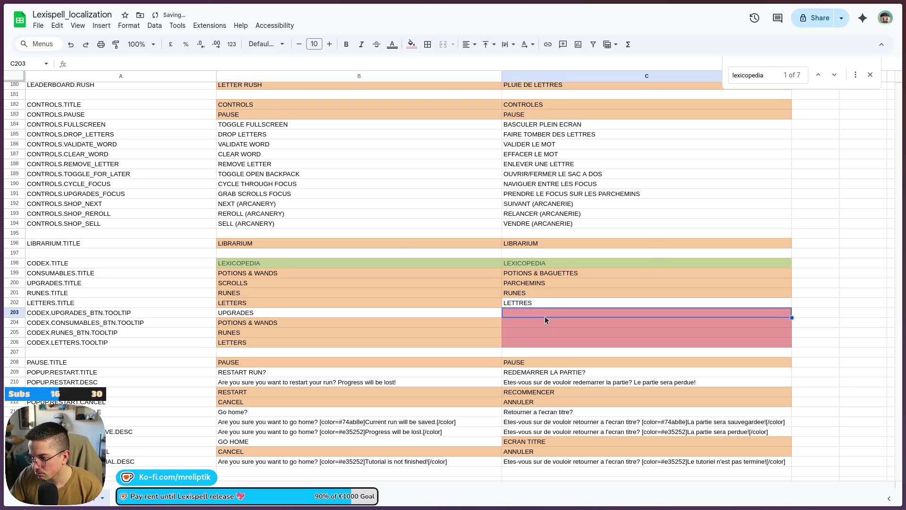
Step: Rewrite B203 and B204 in sentence case as 'Upgrades' and 'Potions & wands'
double_click(272, 311)
key(ctrl+a)
text(Upgrades)
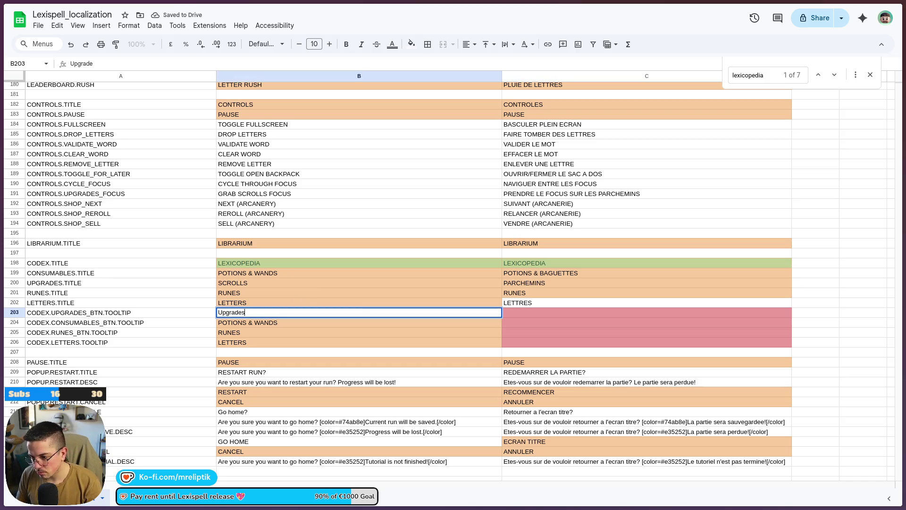
click(301, 324)
double_click(301, 324)
key(Home)
key(ctrl+shift+Right)
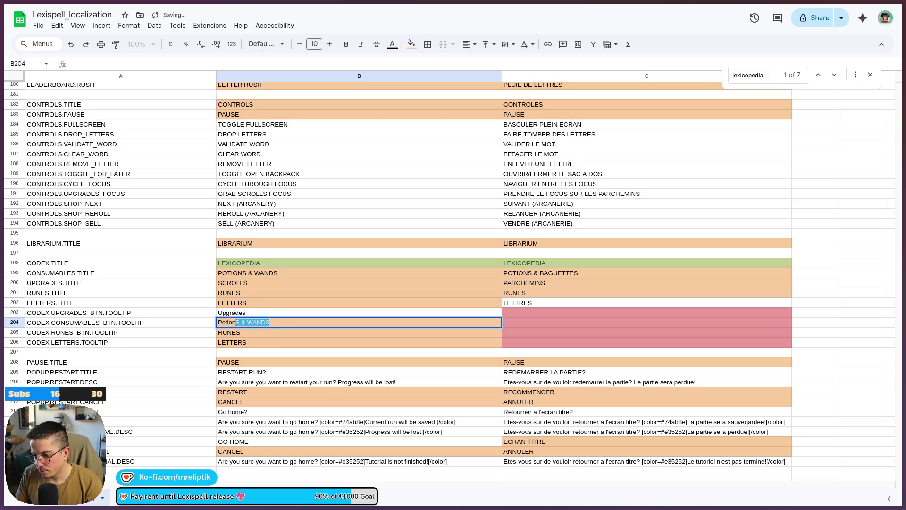
text(Potions &)
key(End)
key(ctrl+shift+Left)
text(wands)
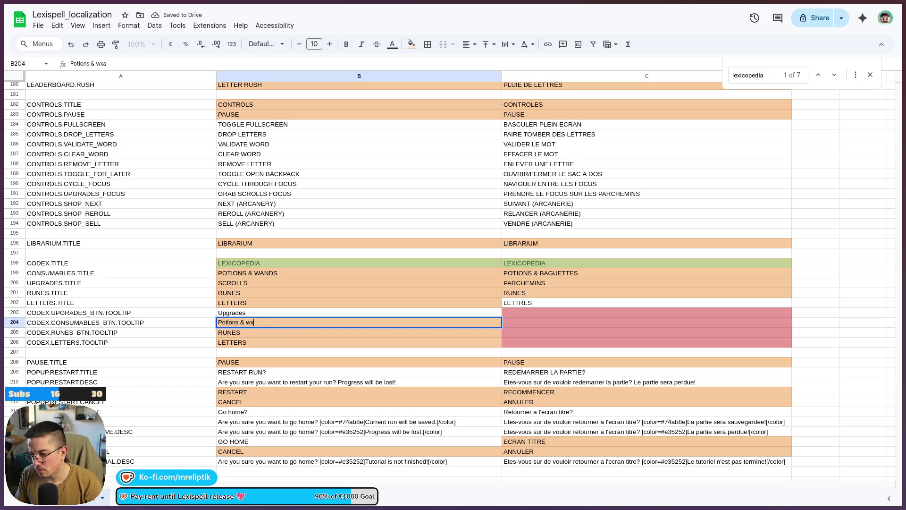
key(Return)
Step: Rewrite B205 and B206 as 'Runes' and 'Letters', then select French cell C203
text(Runes)
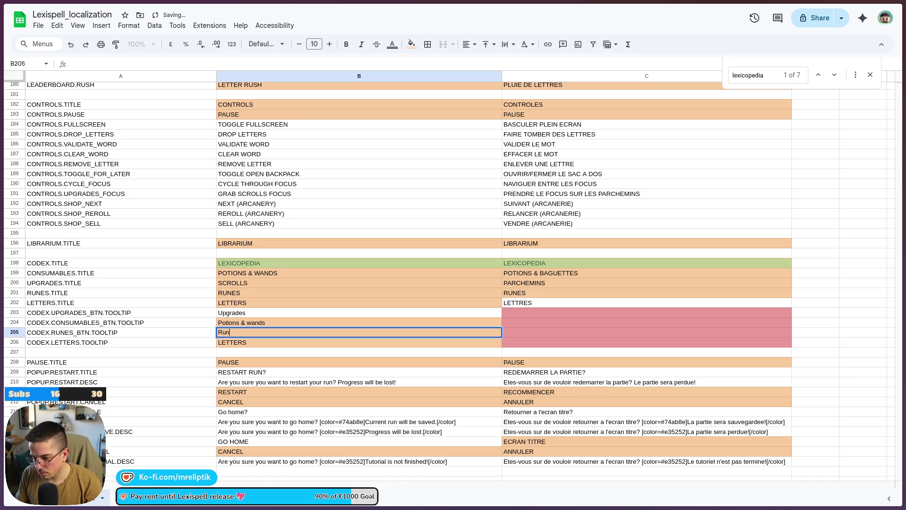
key(Return)
text(Letter)
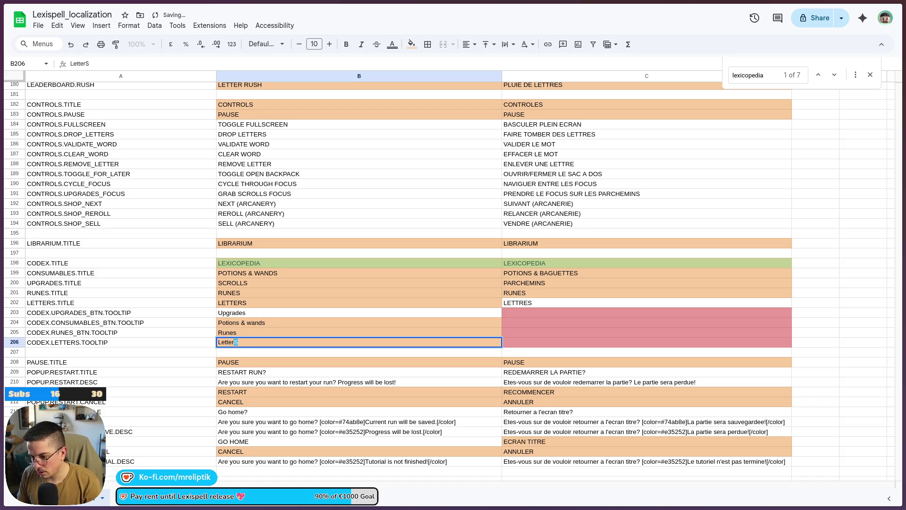
text(s)
scroll(629, 122, right, 10)
scroll(628, 122, left, 8)
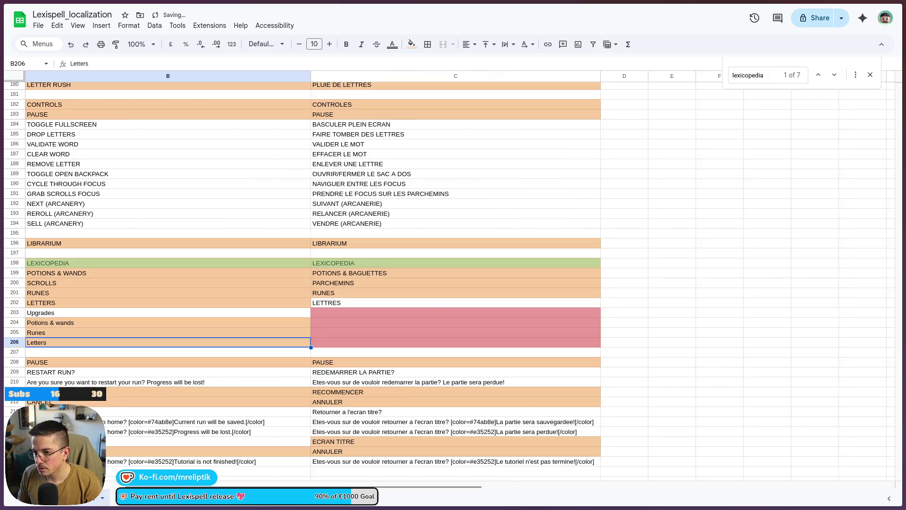
scroll(283, 369, left, 2)
click(425, 315)
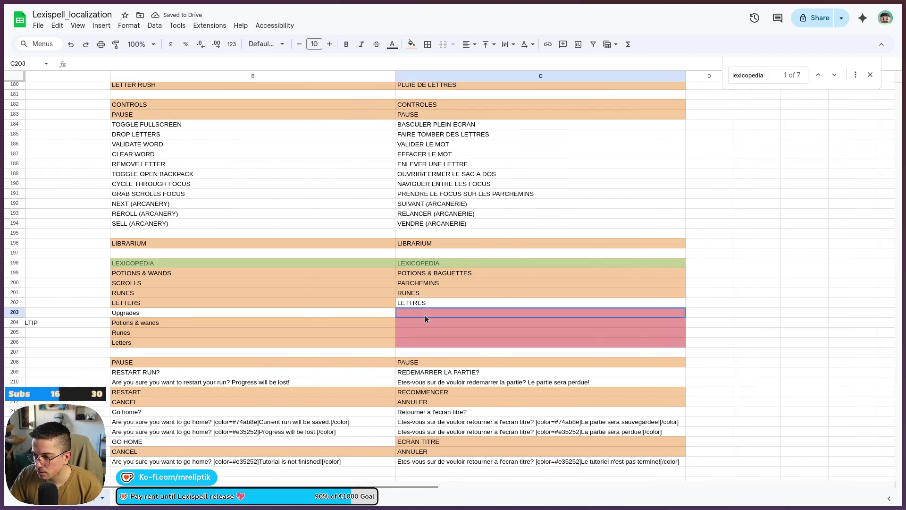
Step: Change the English text in B203 to 'Scrolls', fixing the 'SCrolls' typo
scroll(297, 373, left, 2)
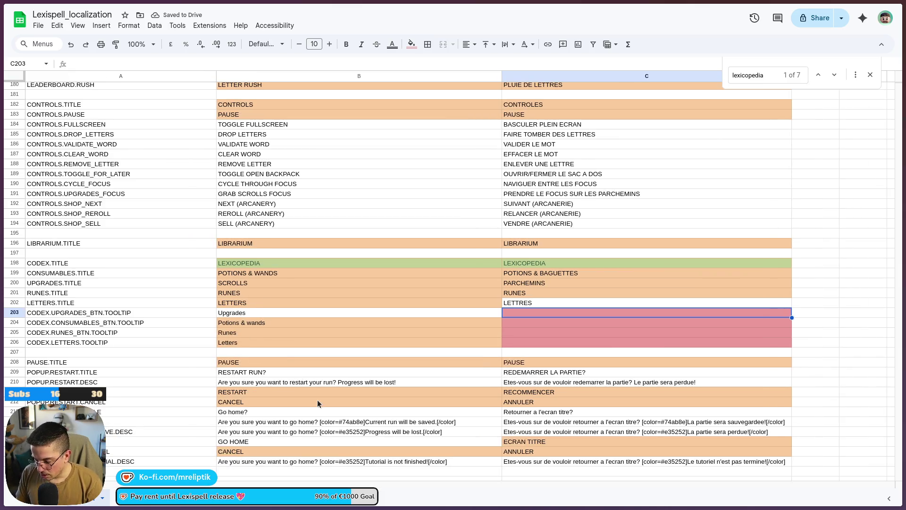
click(287, 312)
text(SCrolls)
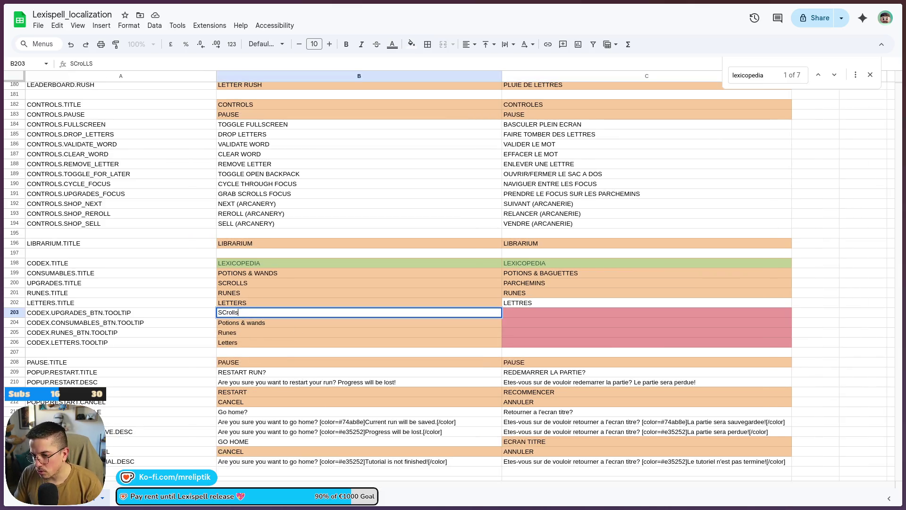
key(Left)
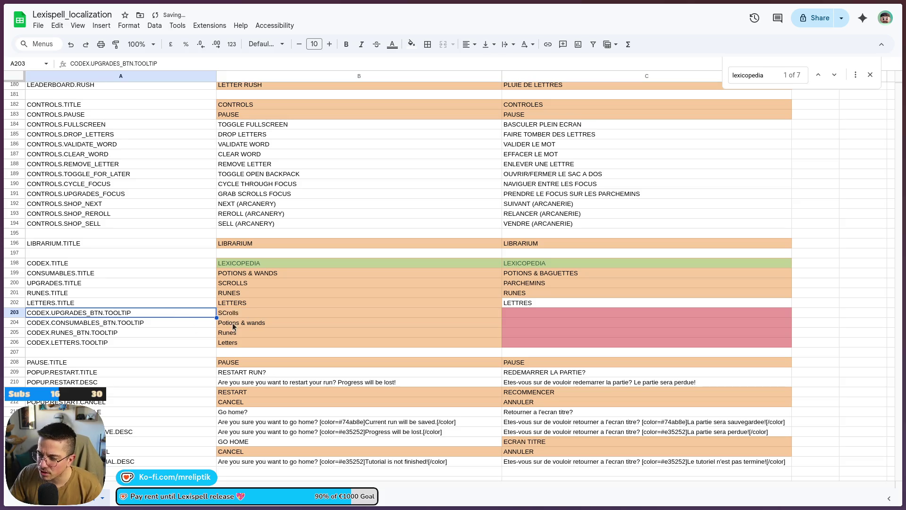
click(232, 313)
double_click(229, 313)
text(Scrolls)
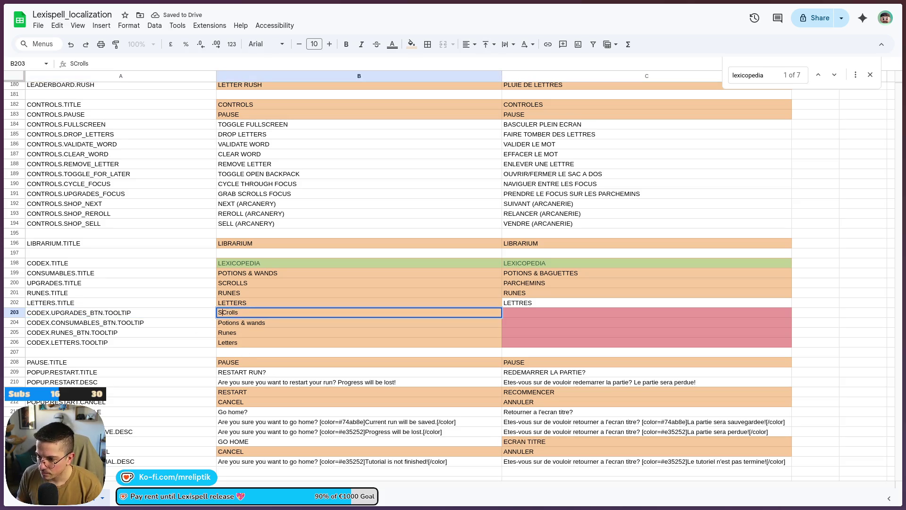
key(Tab)
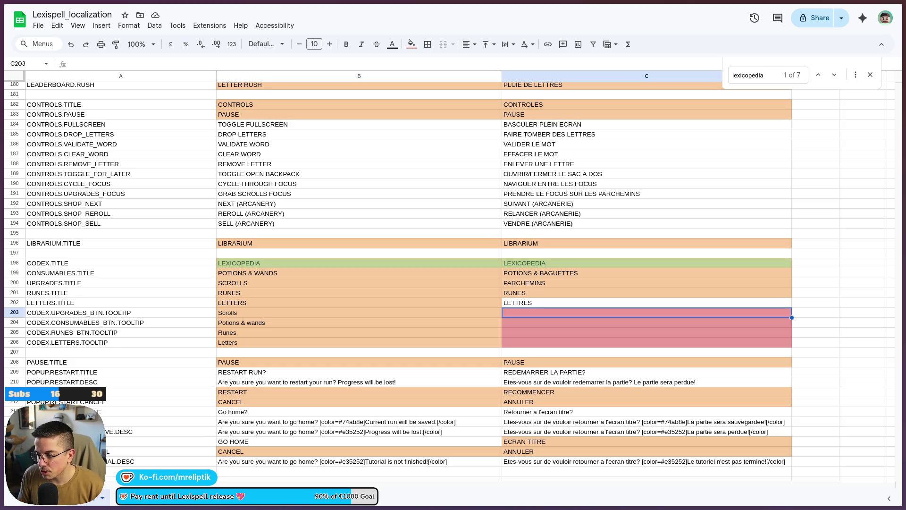
Step: Enter French 'Parchemins' and 'Potions & baguettes', correcting the misspelled 'baguettes'
text(Parchemins)
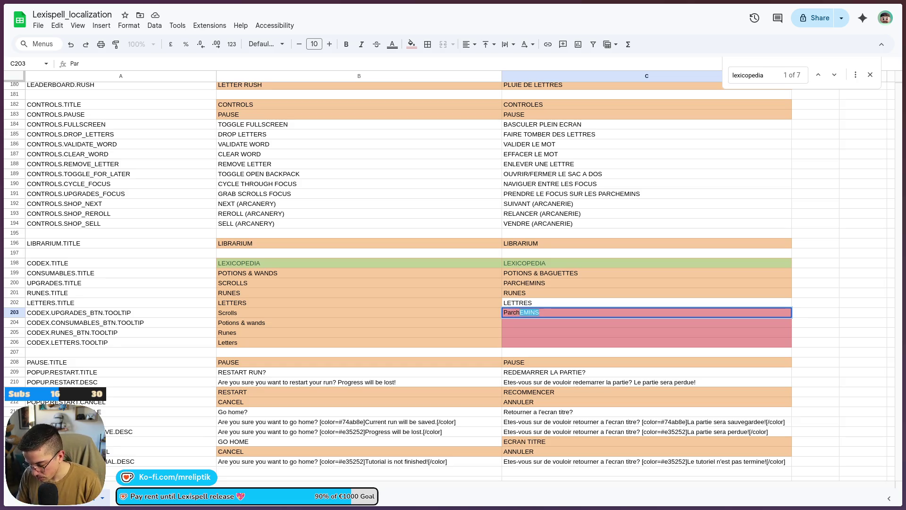
key(Tab)
key(Return)
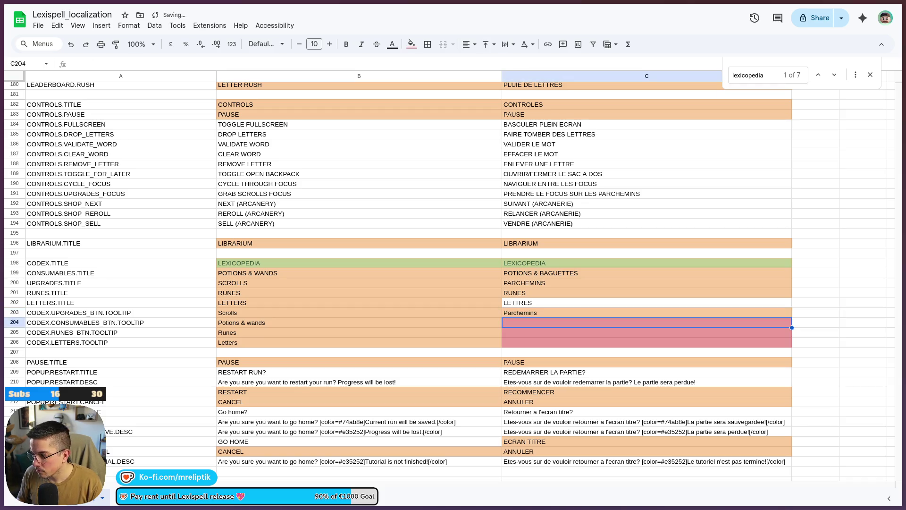
text(Potions e)
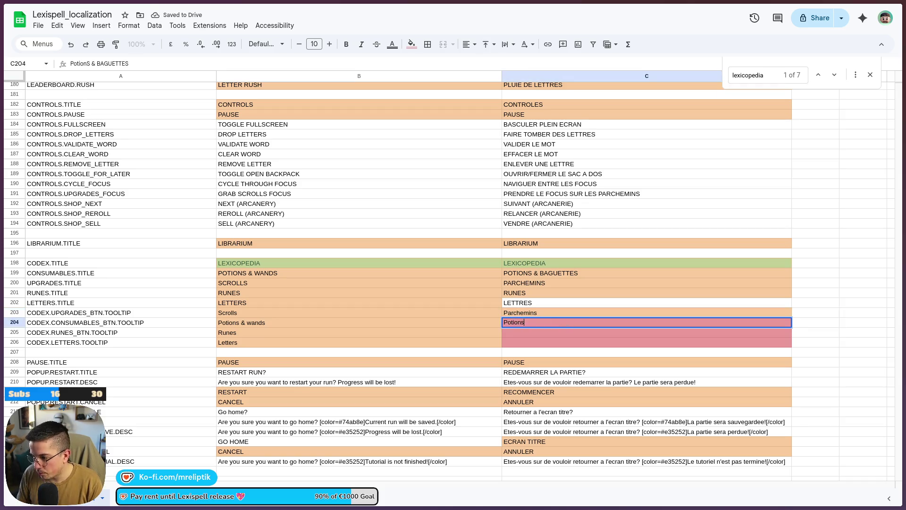
key(BackSpace)
text(& baugette)
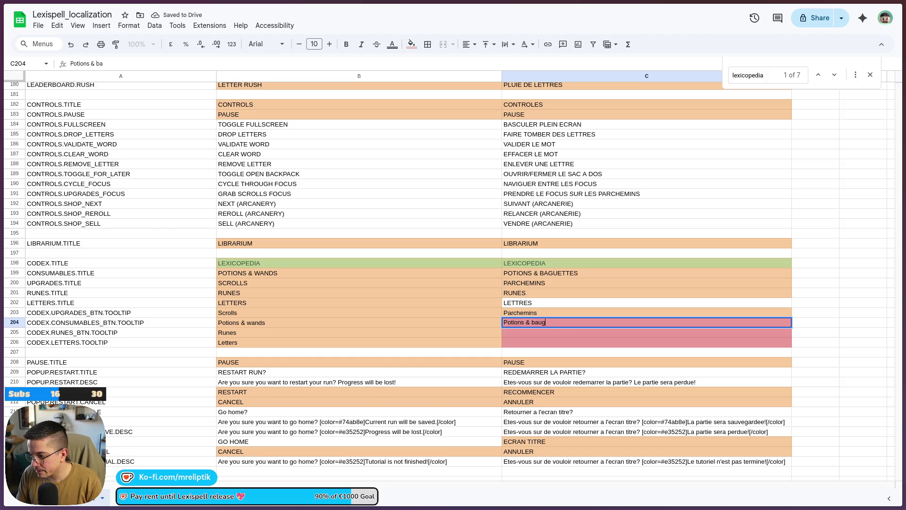
key(BackSpace)
key(BackSpace)
key(BackSpace)
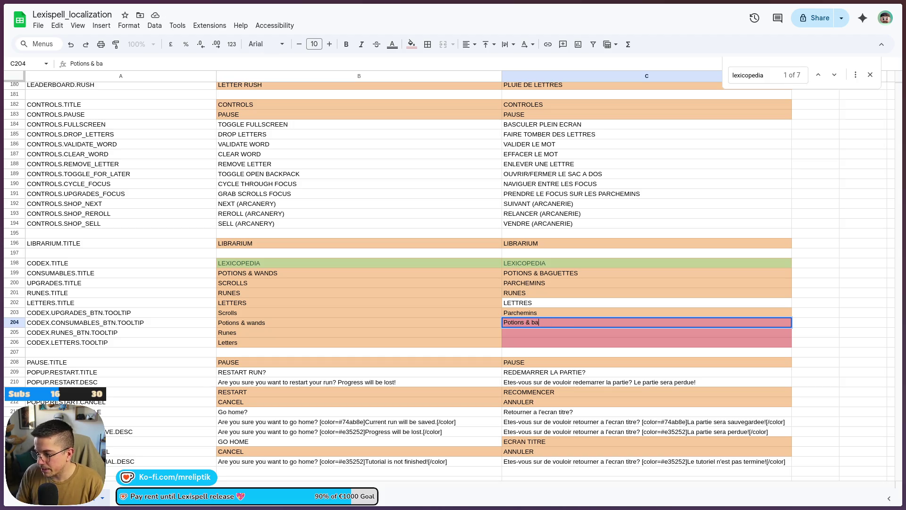
text(guettes)
key(Return)
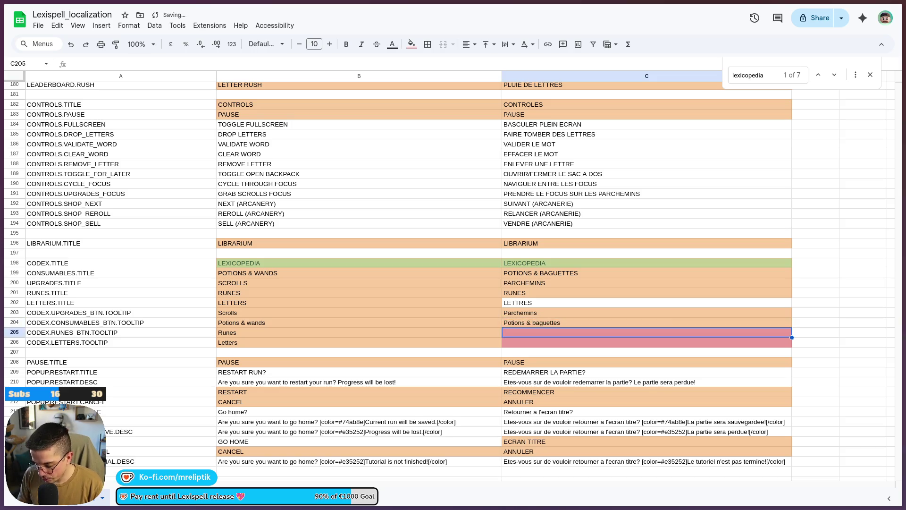
Step: Enter French 'Runes' and 'Lettres' for the last two tooltip rows
text(Runes)
key(Return)
text(Lettres)
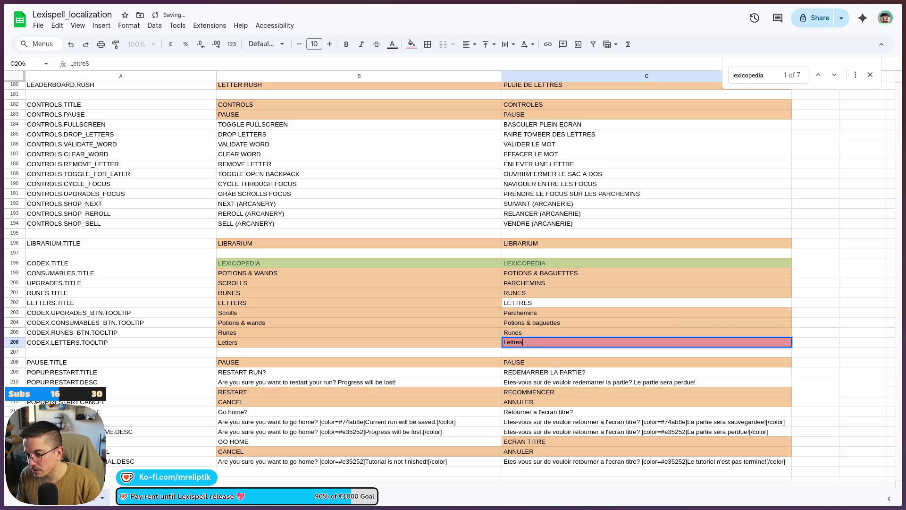
click(252, 319)
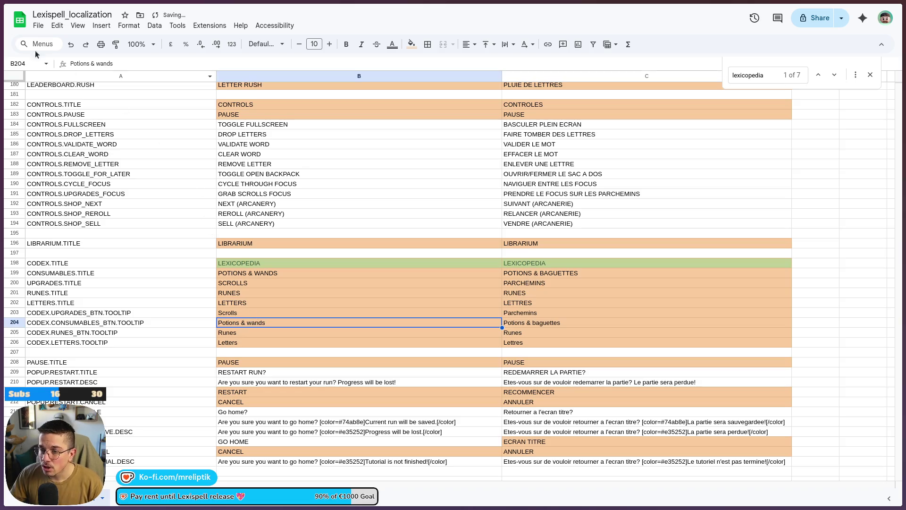
click(38, 25)
Step: Download the sheet as Comma-separated values (.csv) and switch back to Godot
mouse_move(92, 141)
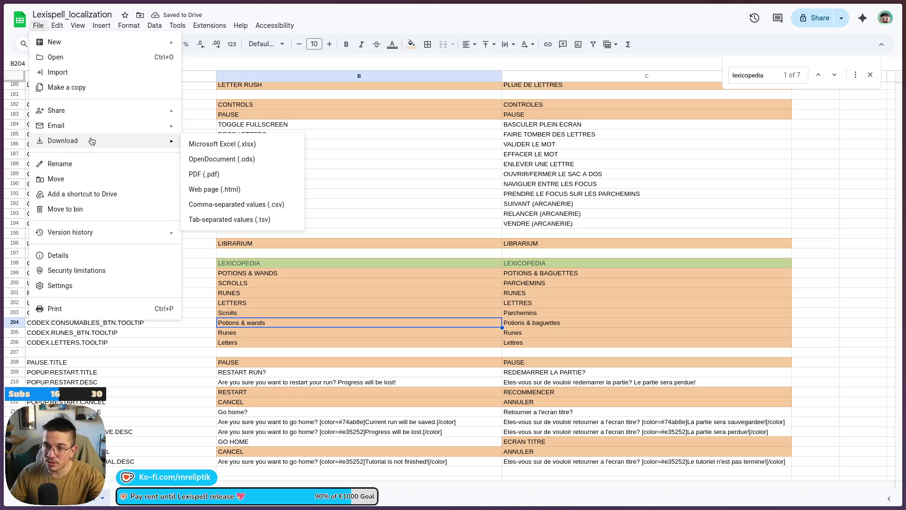
click(258, 211)
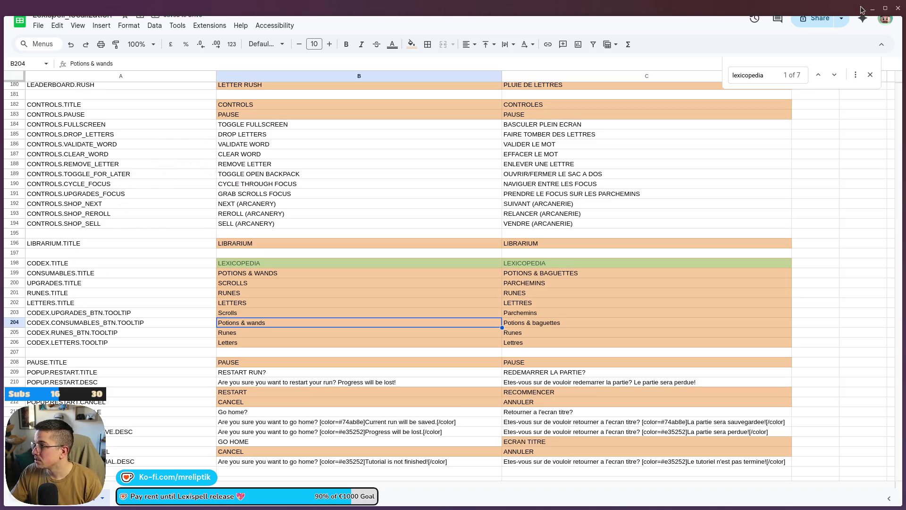
key(alt+Tab)
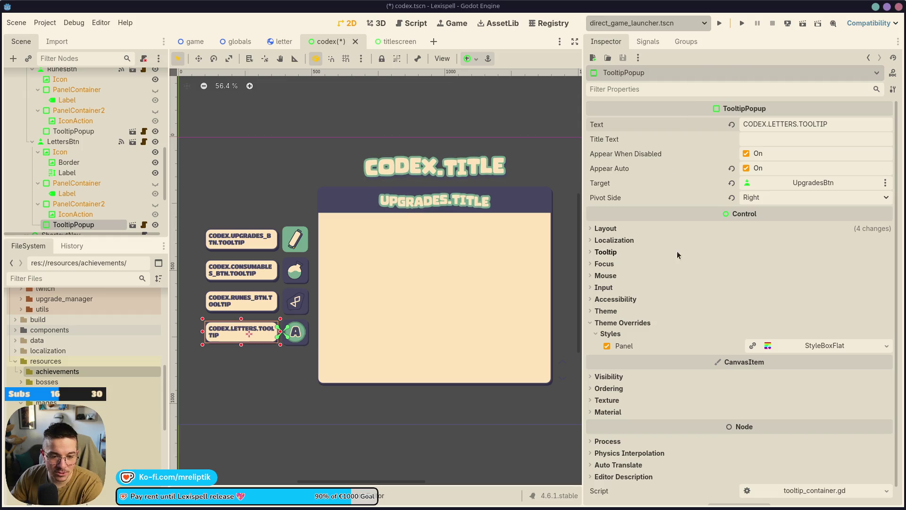
Step: Save the codex scene, briefly run and stop the game, and select the consumables tooltip
scroll(384, 293, down, 3)
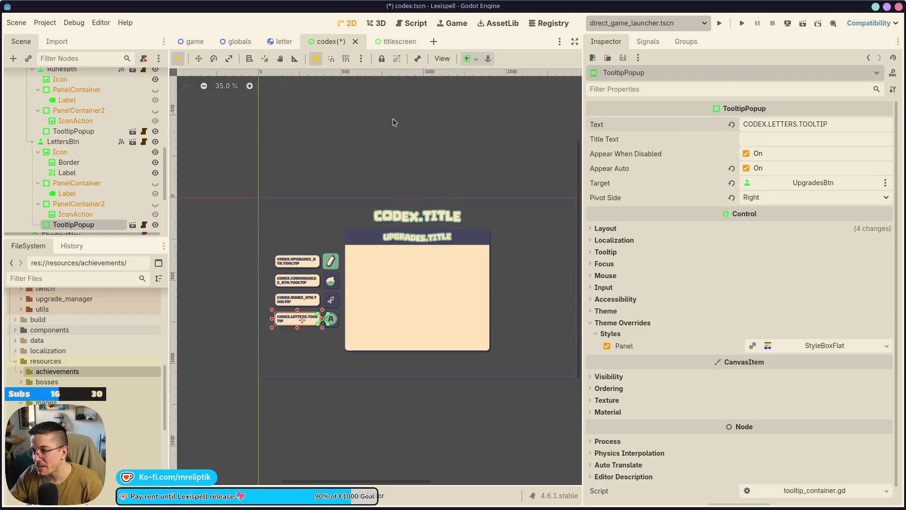
key(ctrl+s)
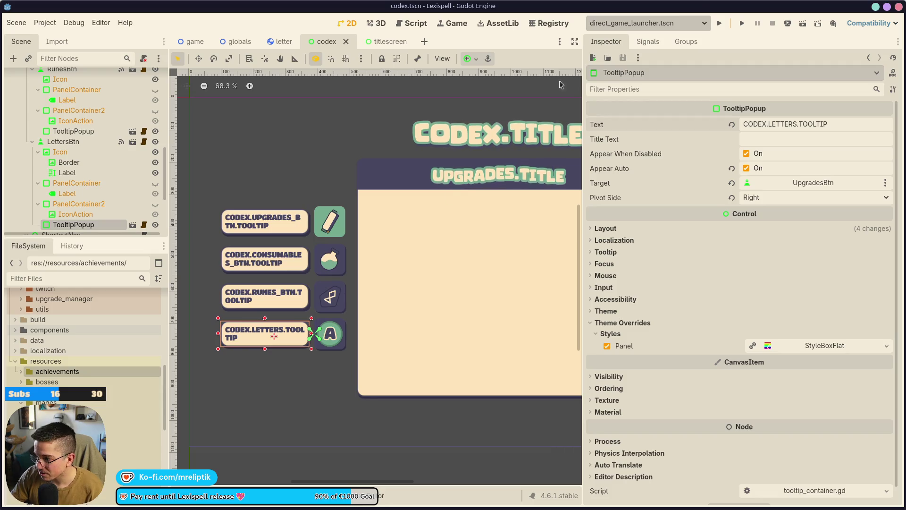
click(743, 23)
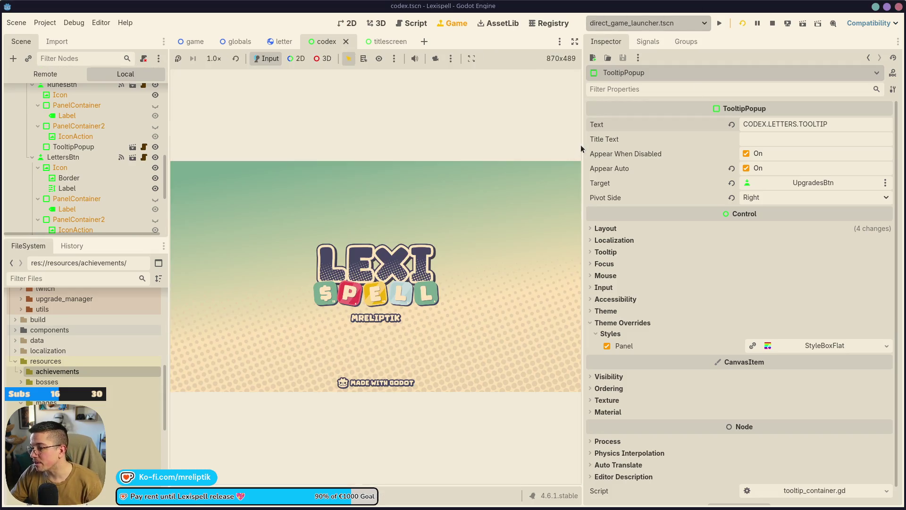
key(F8)
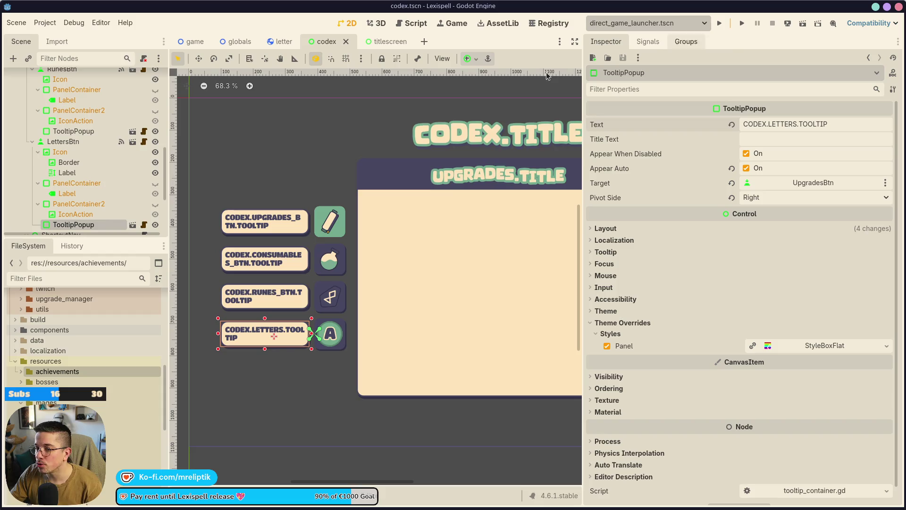
scroll(72, 185, down, 3)
click(264, 259)
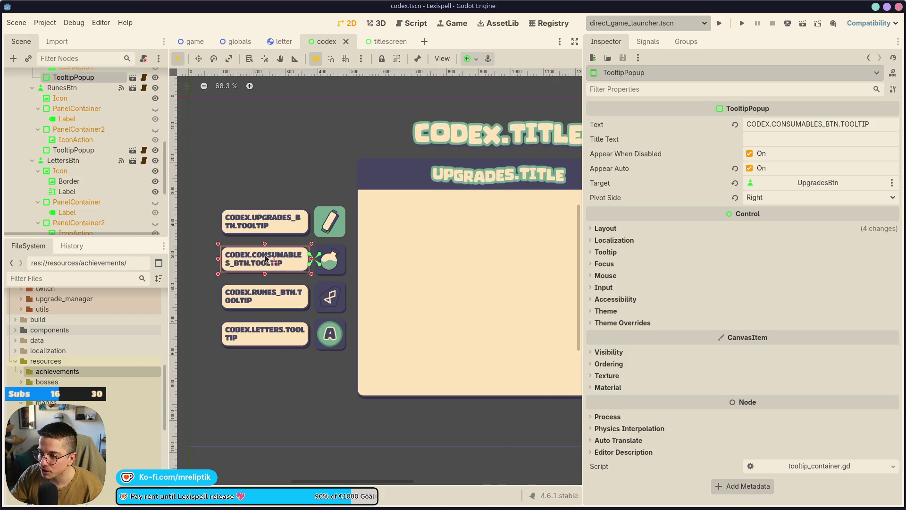
Step: Target the consumables, runes and letters tooltips at ConsumablesBtn, RunesBtn and LettersBtn, then run with F5
click(831, 183)
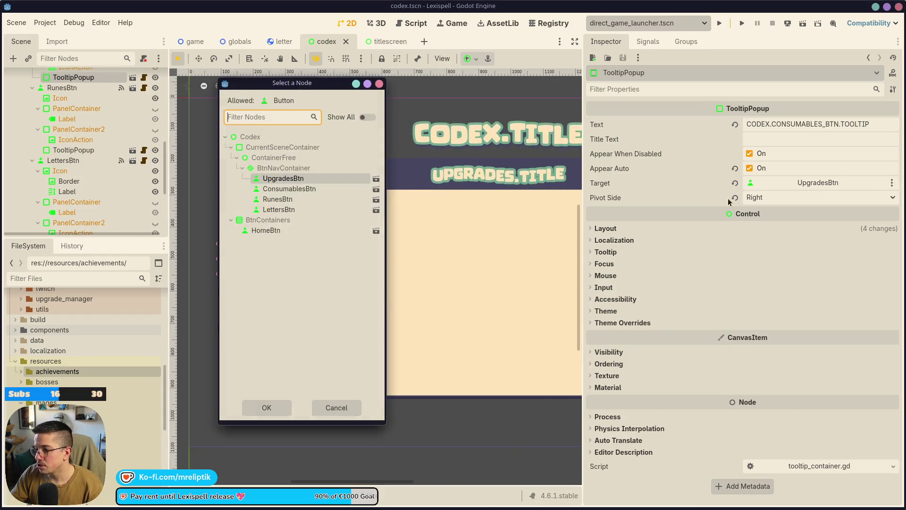
double_click(296, 188)
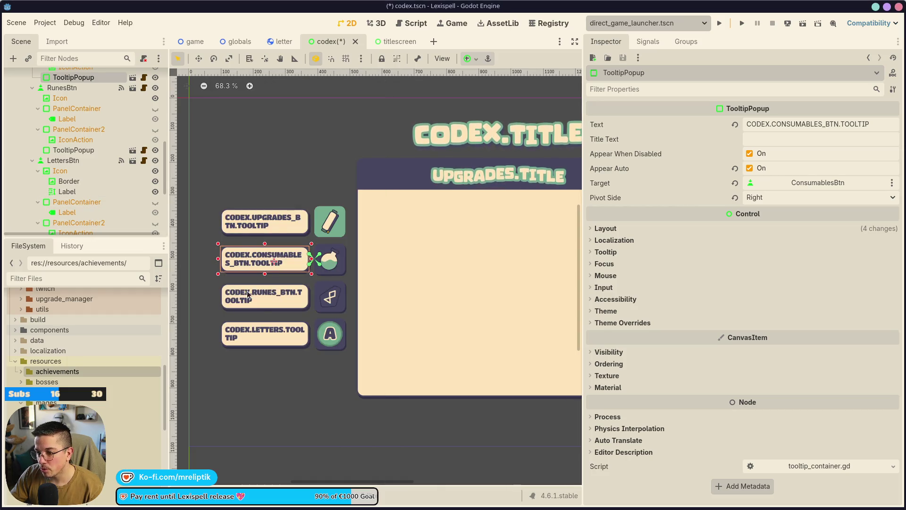
click(266, 296)
click(806, 182)
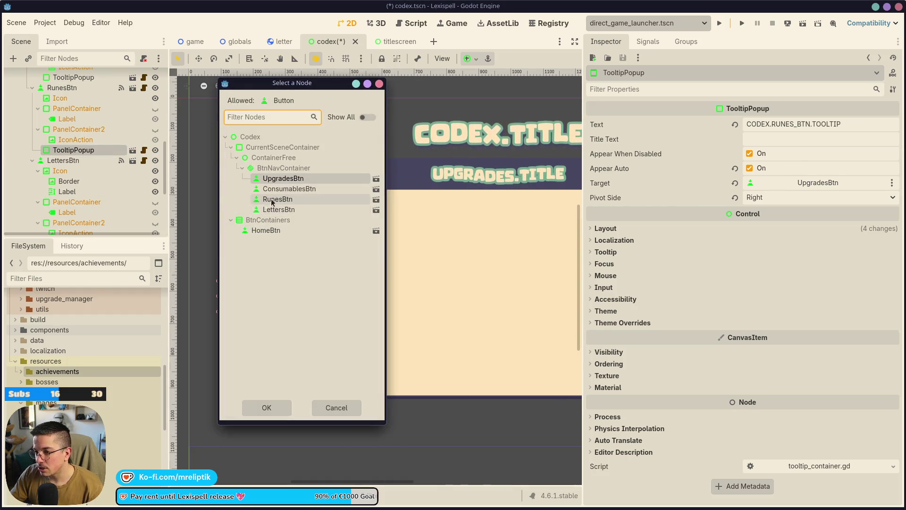
double_click(296, 198)
click(269, 340)
click(802, 183)
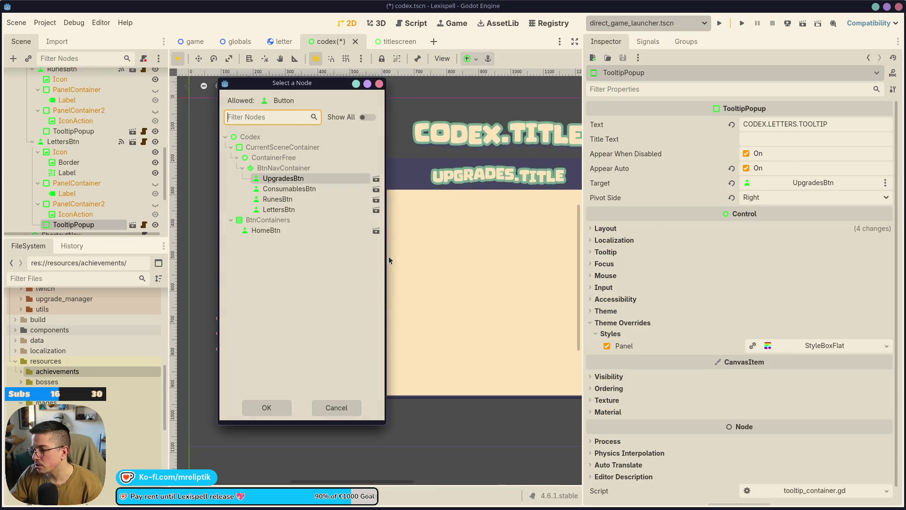
double_click(296, 208)
key(F5)
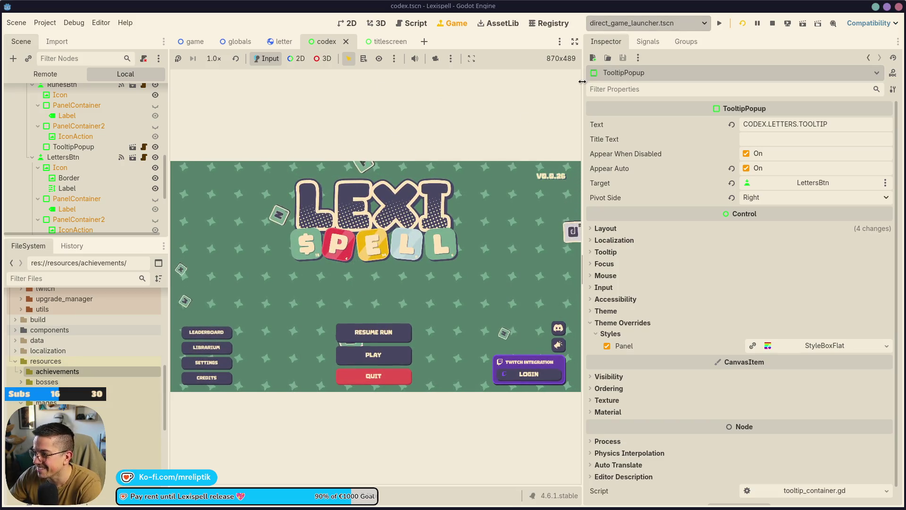
Step: Widen the running game preview, view the Lexicopedia screen, and start a new empty scene
drag(584, 84, 783, 100)
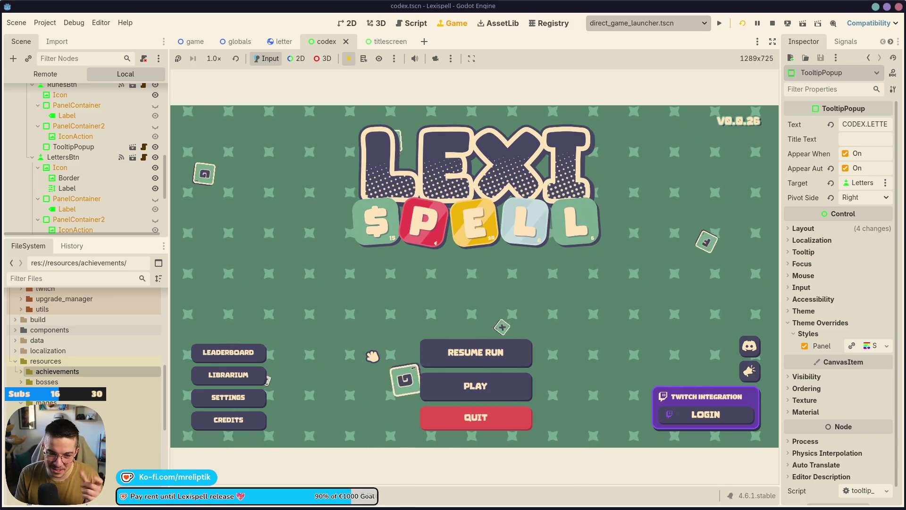
mouse_move(217, 387)
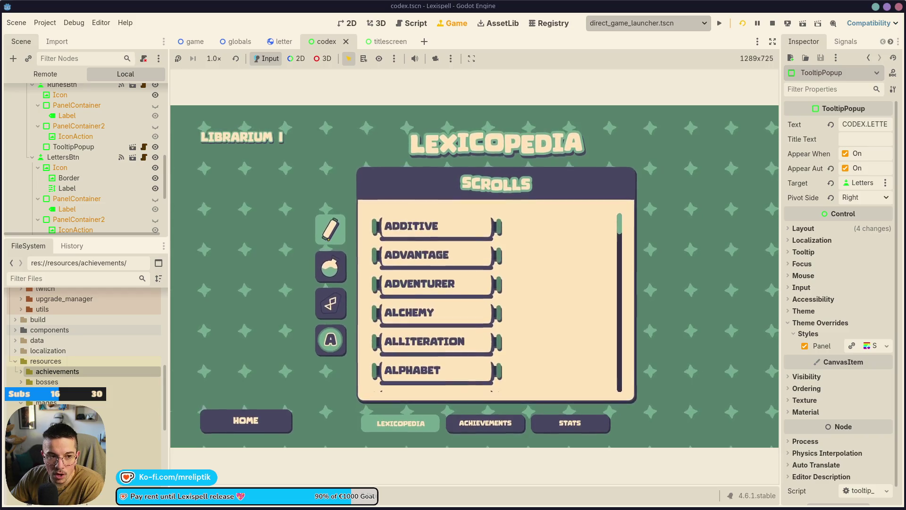
double_click(464, 46)
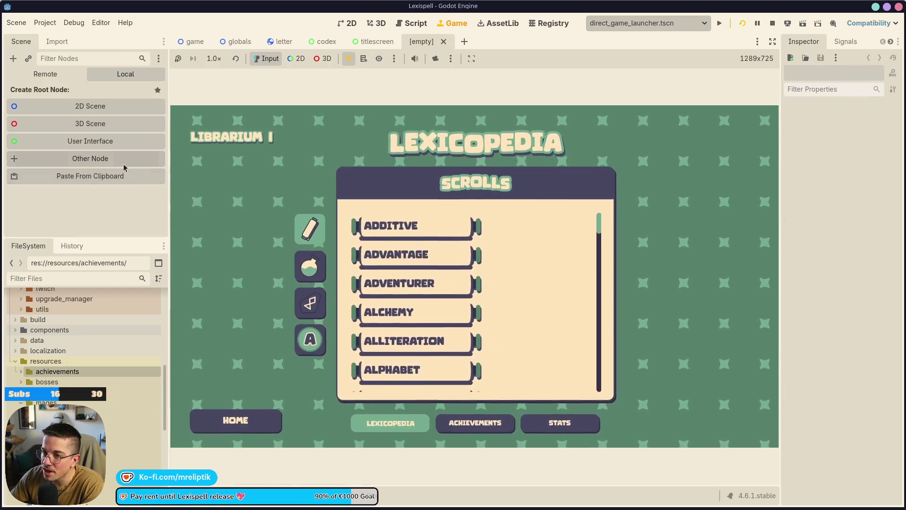
Step: Create a Control root with an HBoxContainer child sized as a wide rectangle on the canvas
click(71, 140)
right_click(61, 93)
click(128, 103)
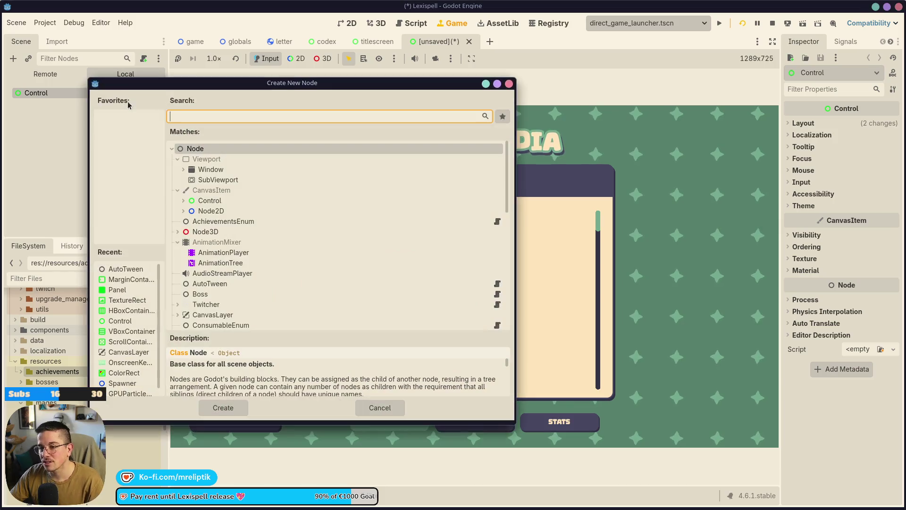
text(hbox)
key(Return)
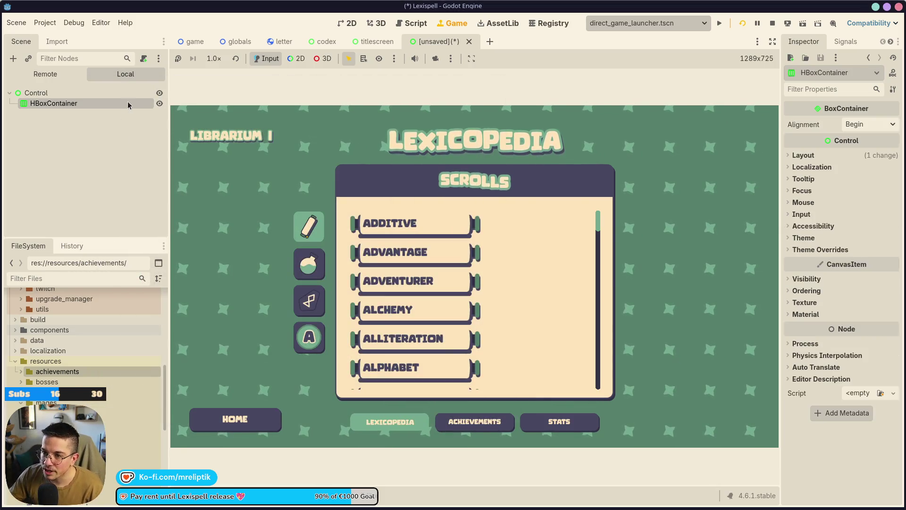
click(352, 24)
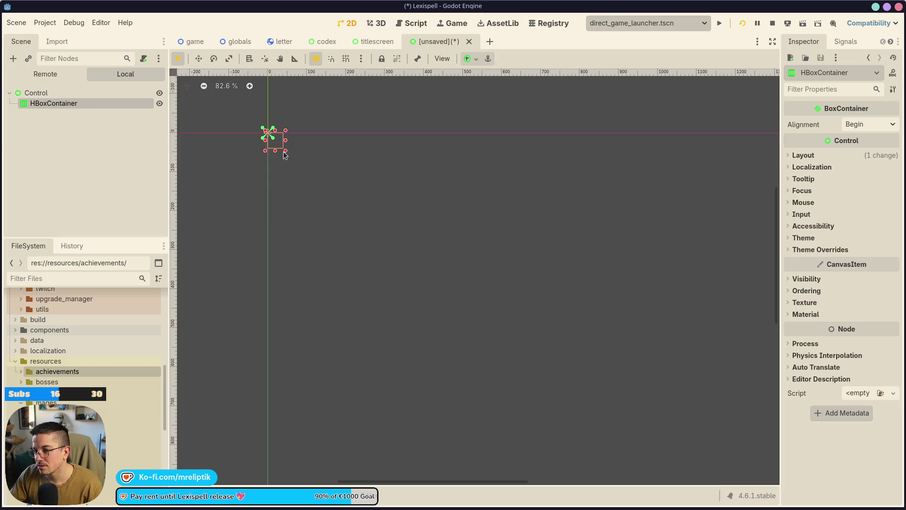
drag(285, 151, 422, 207)
mouse_move(348, 178)
mouse_down()
mouse_move(497, 276)
mouse_move(497, 259)
mouse_up()
scroll(331, 356, down, 3)
scroll(331, 357, right, 3)
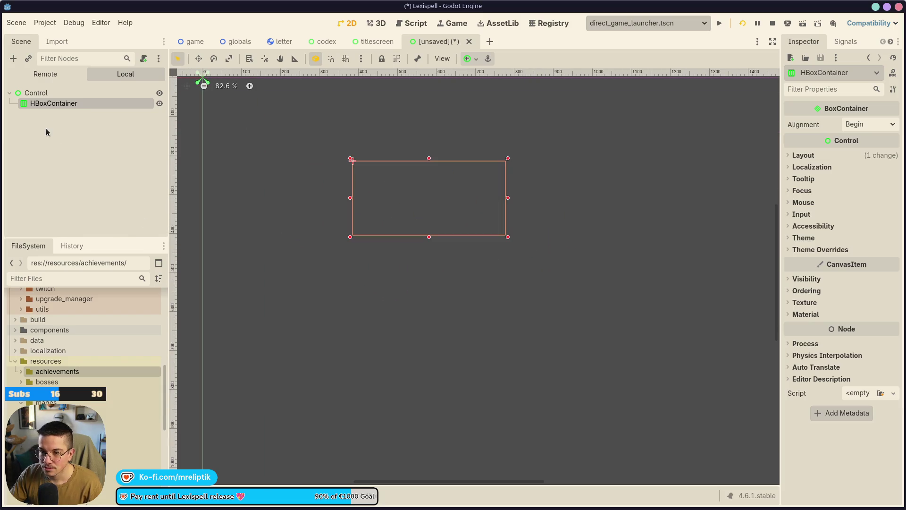
Step: Add a TextureRect child under the HBoxContainer and open its texture loading options
right_click(75, 105)
key(Escape)
right_click(101, 107)
click(144, 111)
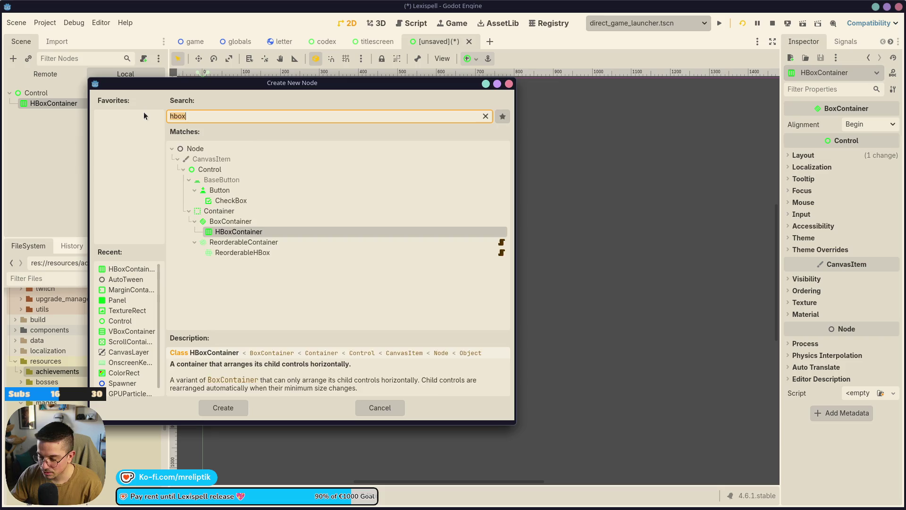
text(texture)
key(Return)
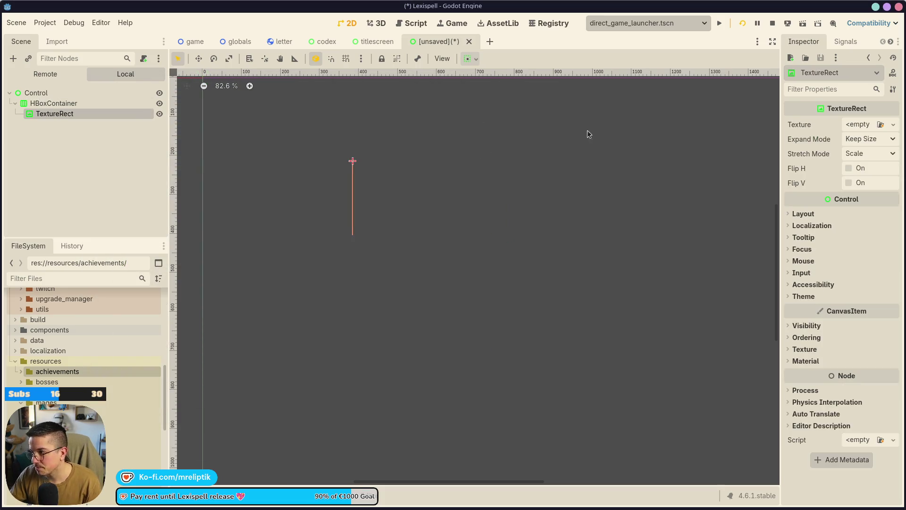
click(869, 125)
Step: Load icon.svg, the L icon, as the TextureRect's texture
click(817, 361)
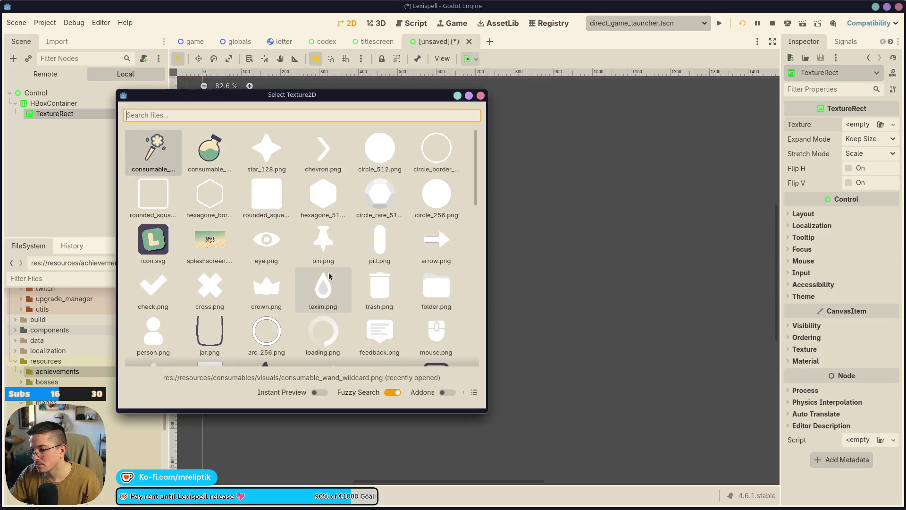
double_click(153, 240)
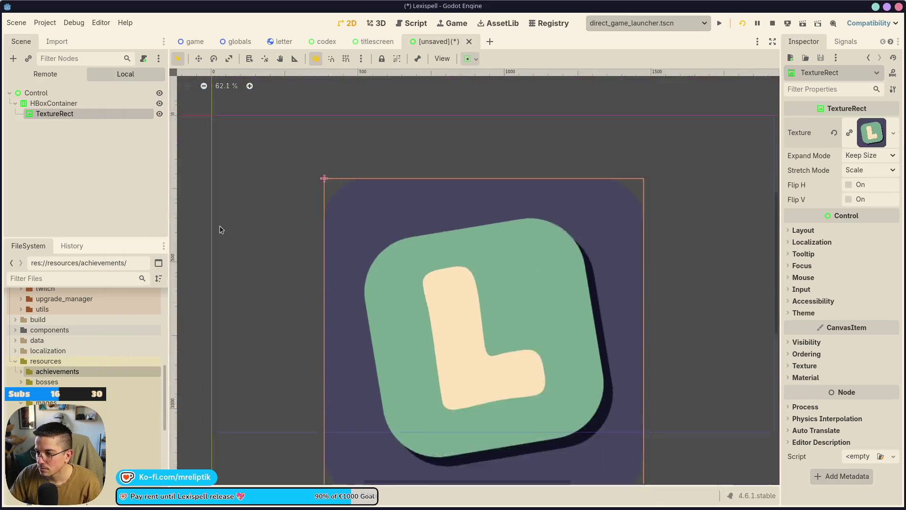
drag(779, 151, 661, 156)
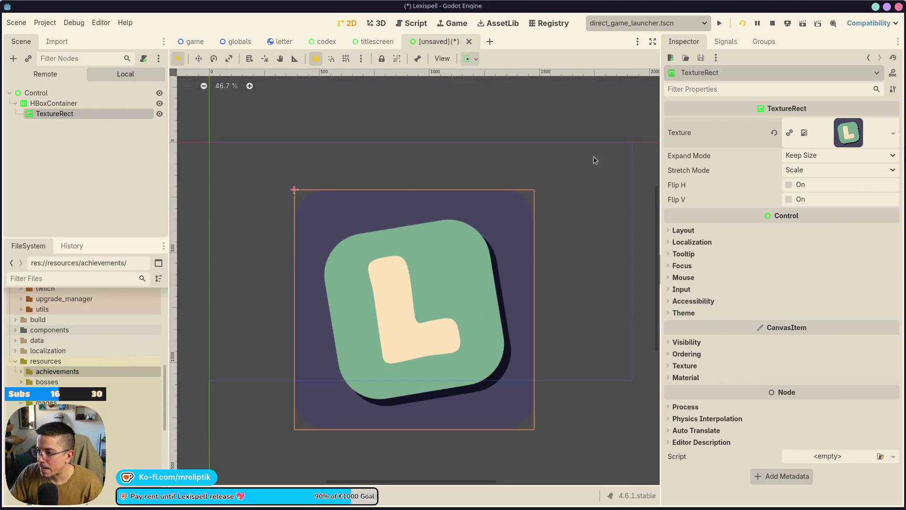
click(78, 103)
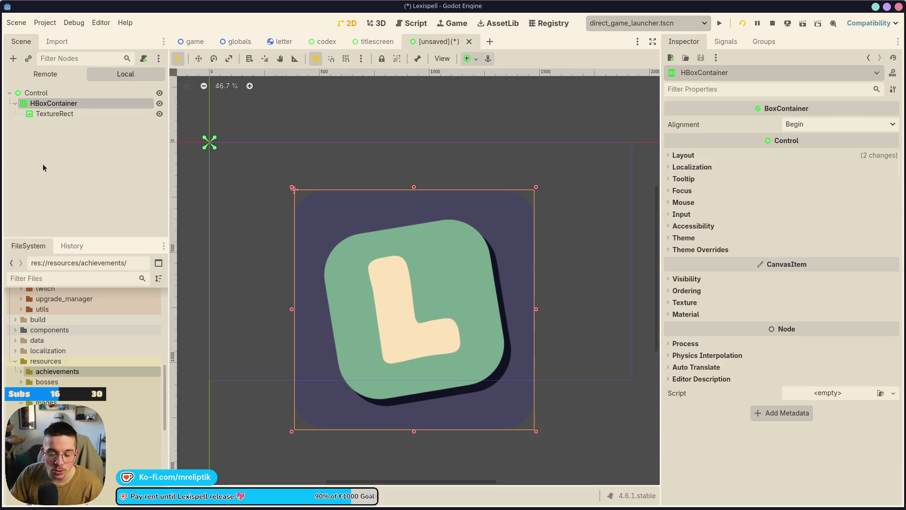
click(67, 115)
Step: Set the TextureRect's Expand Mode to Ignore Size
click(808, 156)
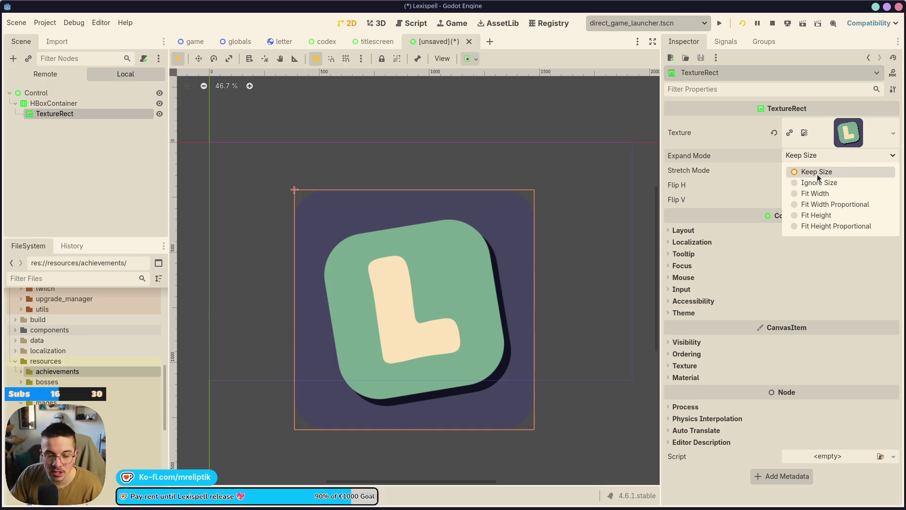
click(819, 175)
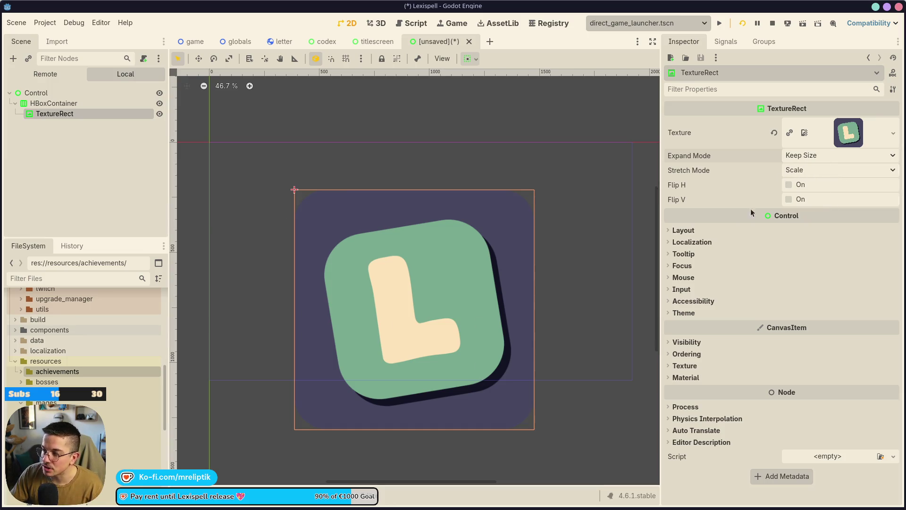
click(805, 152)
click(672, 158)
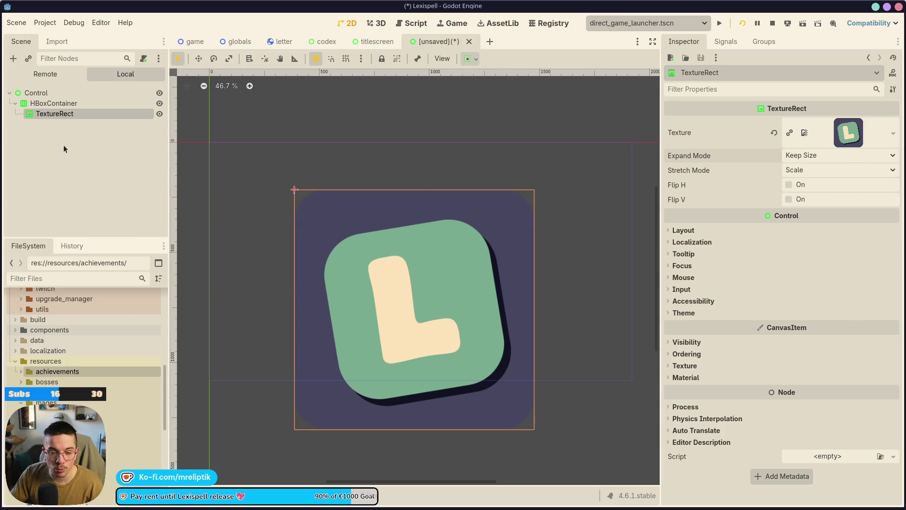
click(822, 155)
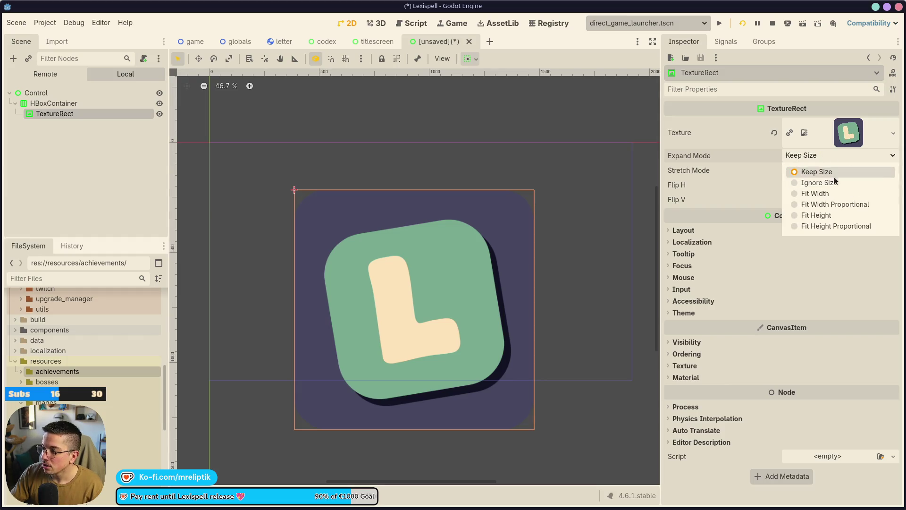
click(805, 183)
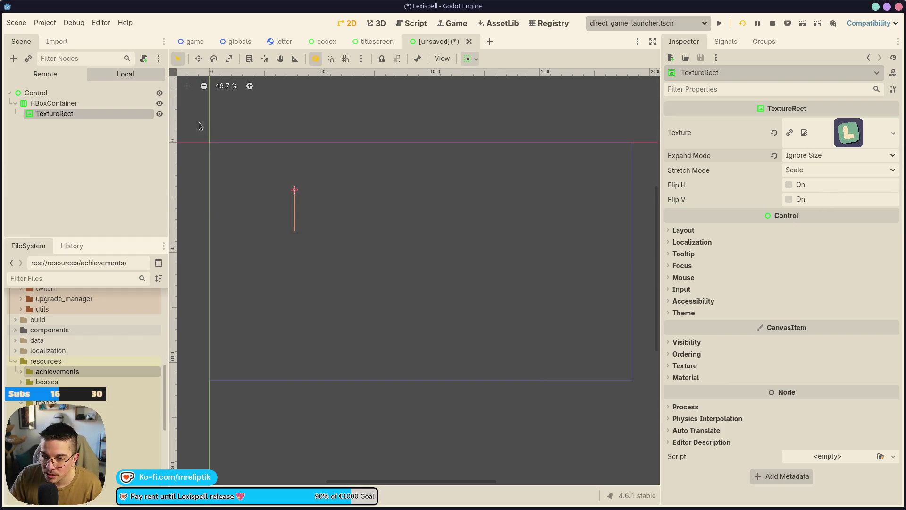
Step: Set Stretch Mode to Keep Aspect Centered and enable Horizontal Expand under Container Sizing
click(789, 170)
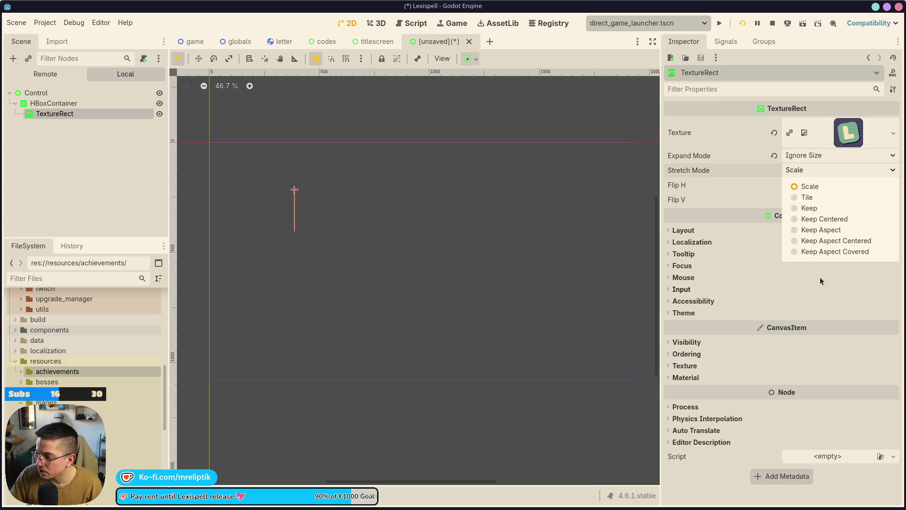
click(829, 241)
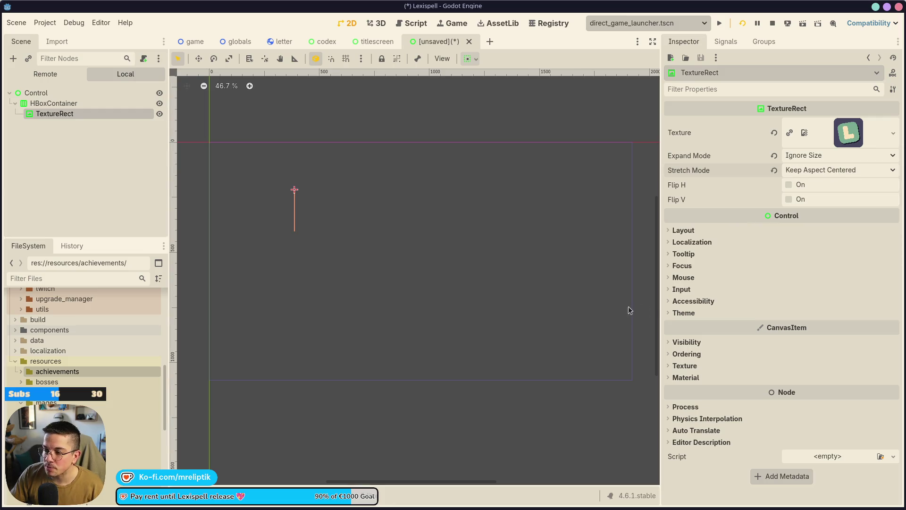
click(683, 230)
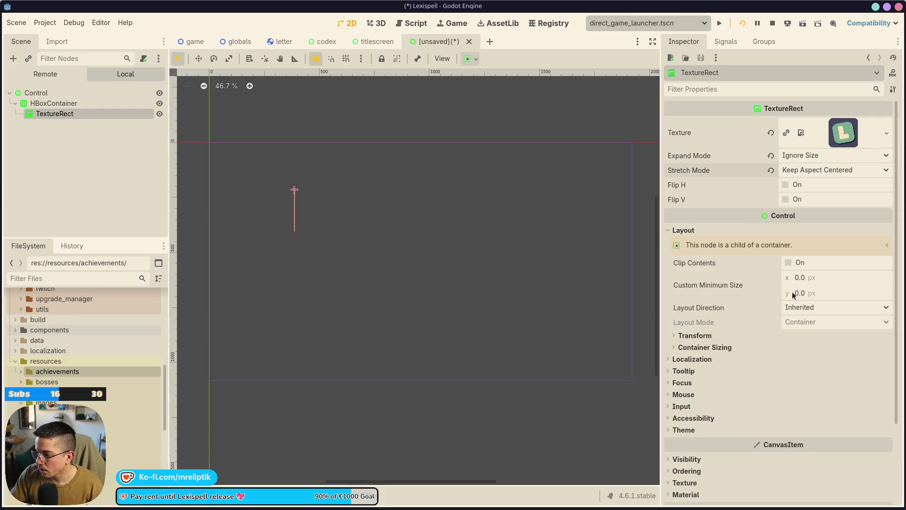
click(705, 348)
click(793, 374)
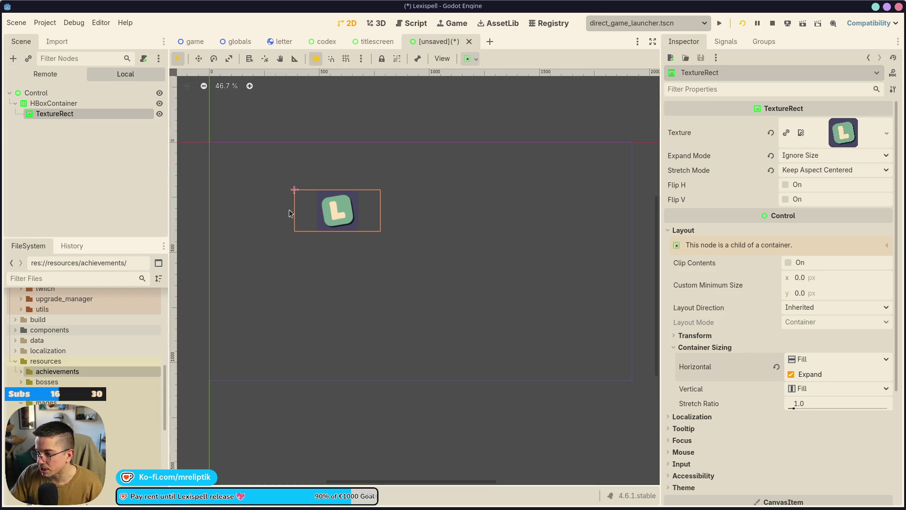
Step: Try the Keep Aspect Covered, Keep Aspect, Keep Centered and Keep stretch modes, then return to Keep Aspect Centered
click(818, 171)
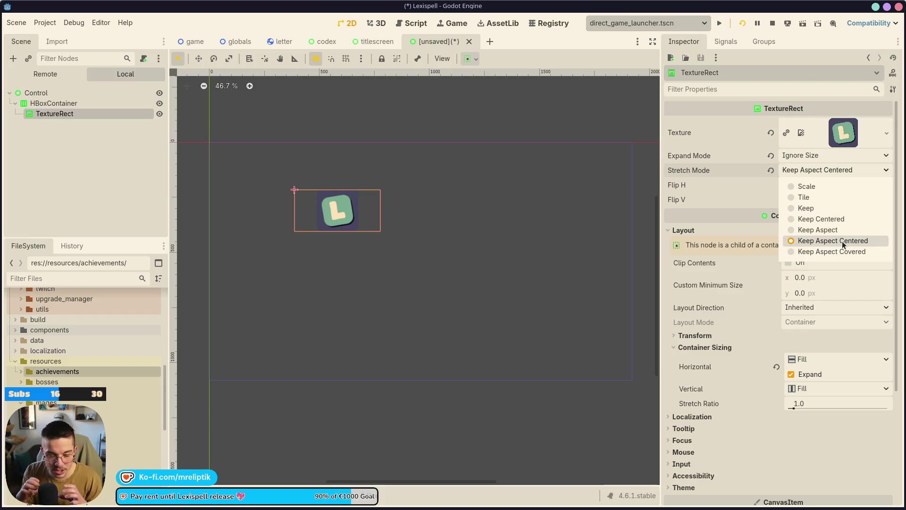
click(843, 252)
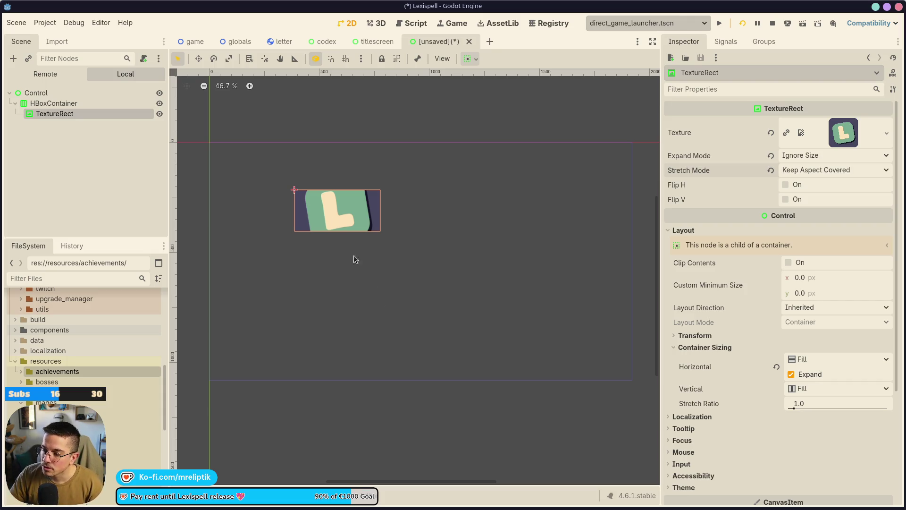
click(844, 168)
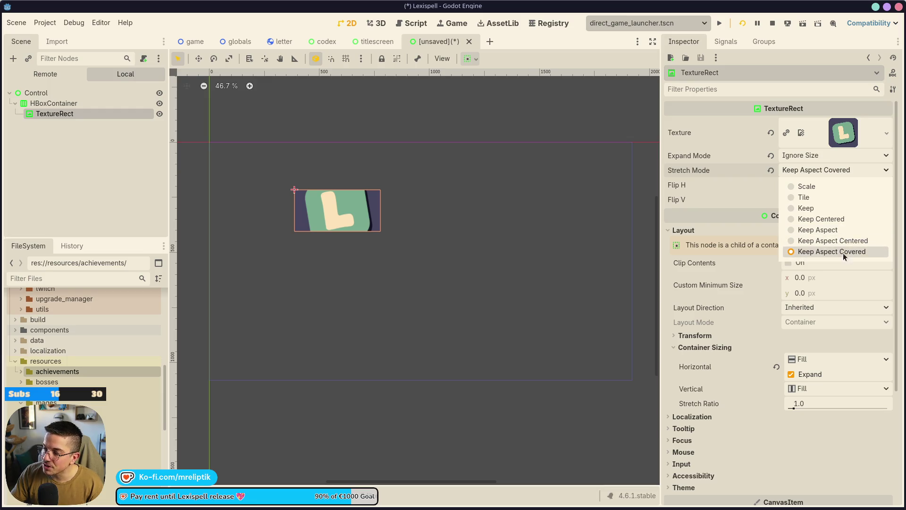
click(841, 230)
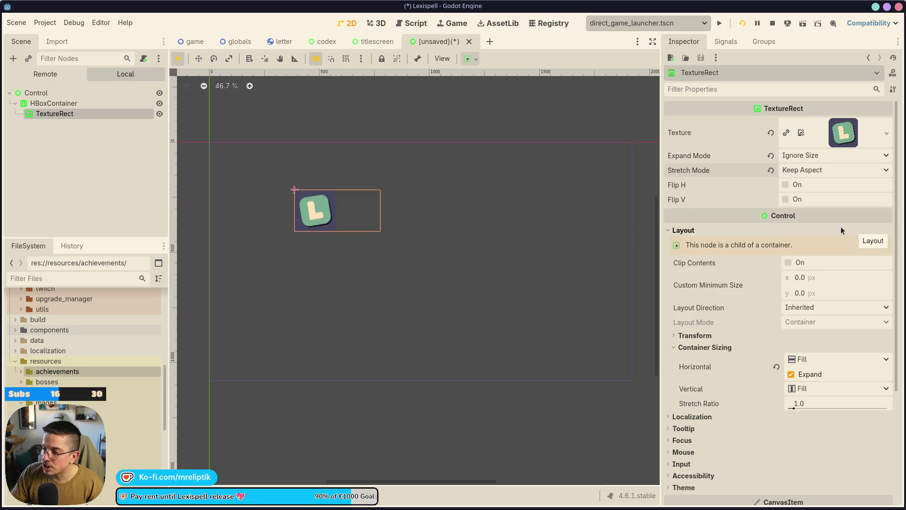
click(810, 171)
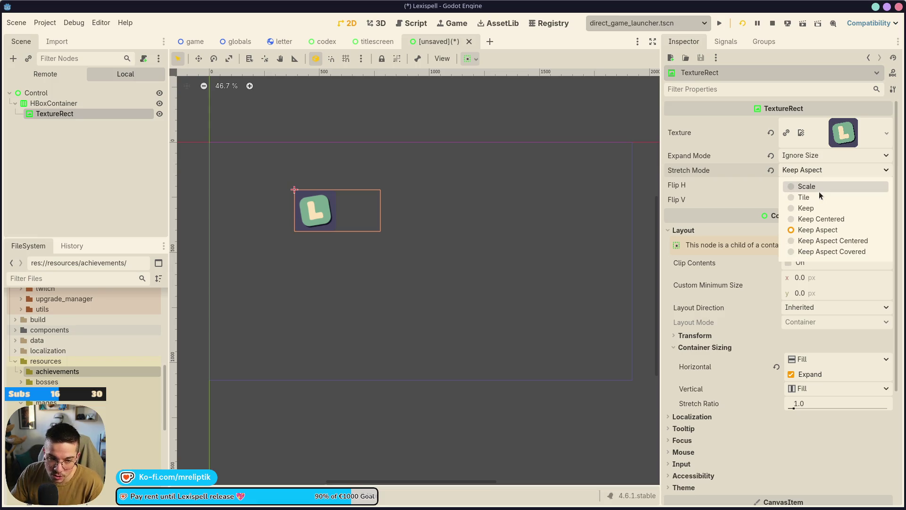
click(836, 218)
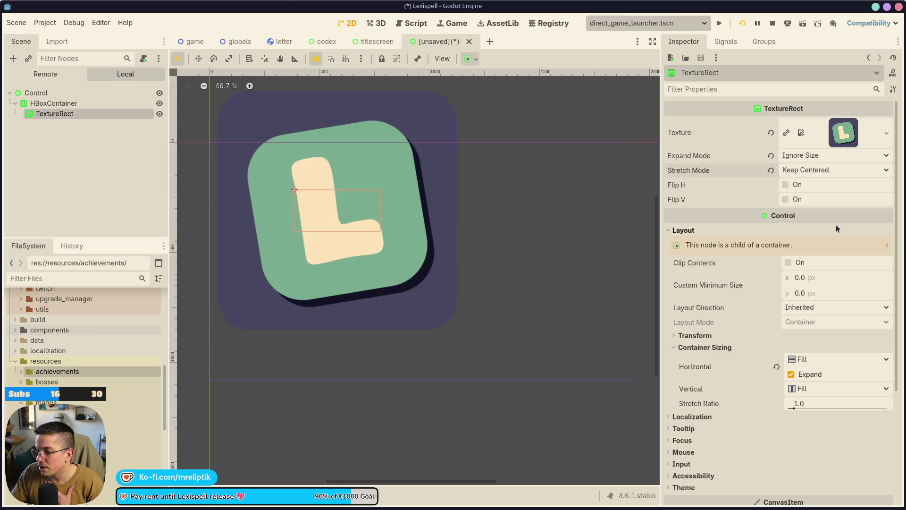
click(828, 170)
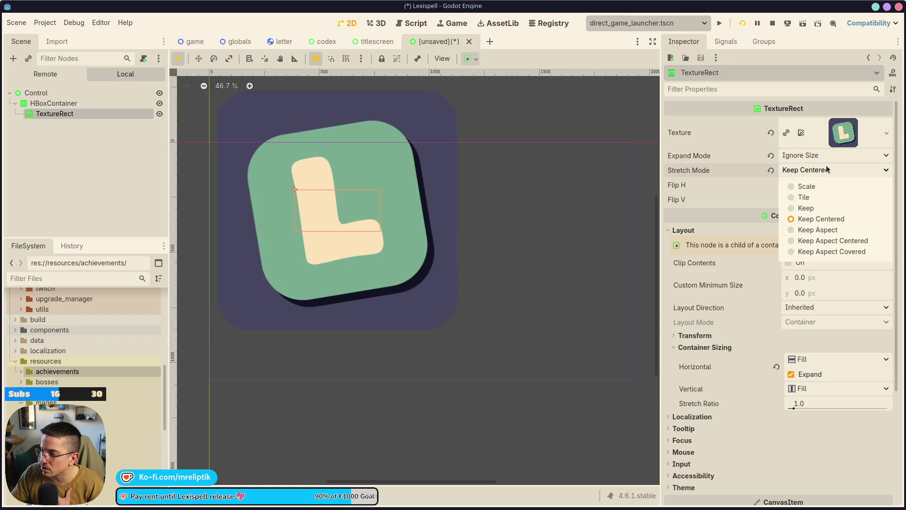
click(829, 209)
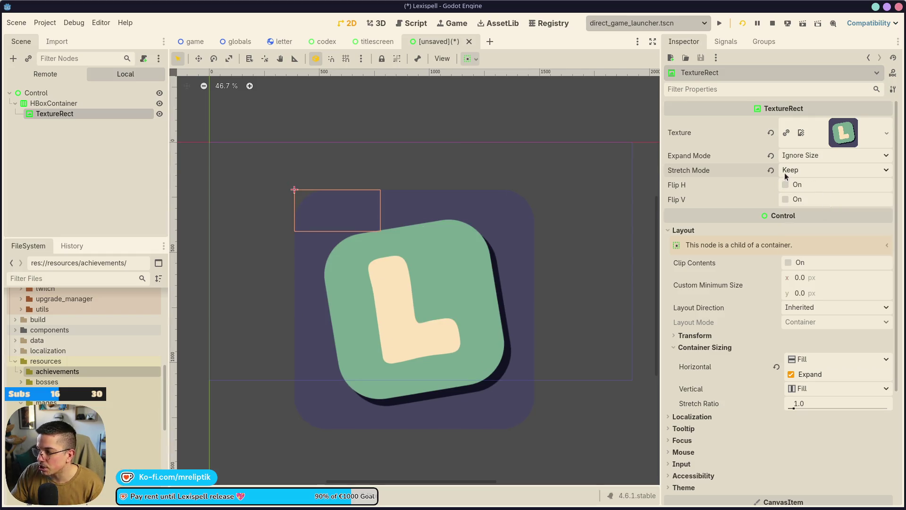
click(826, 158)
click(826, 160)
click(787, 171)
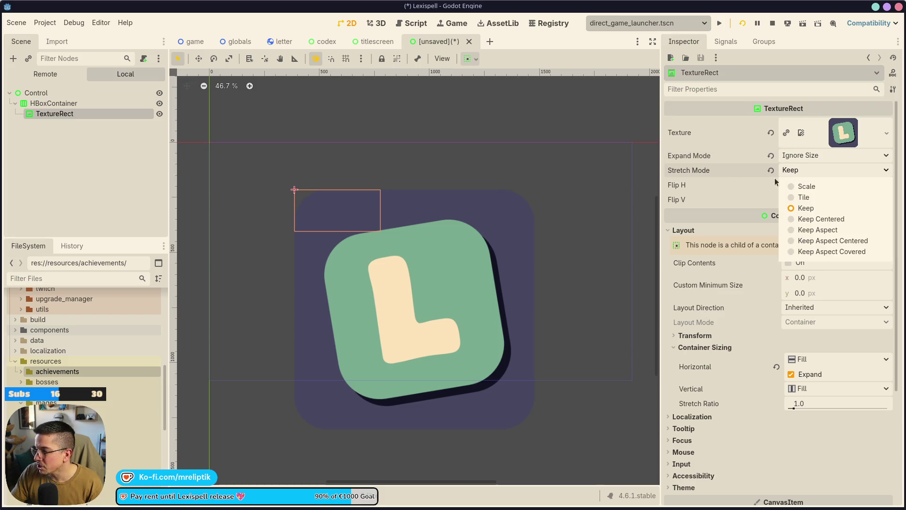
click(827, 241)
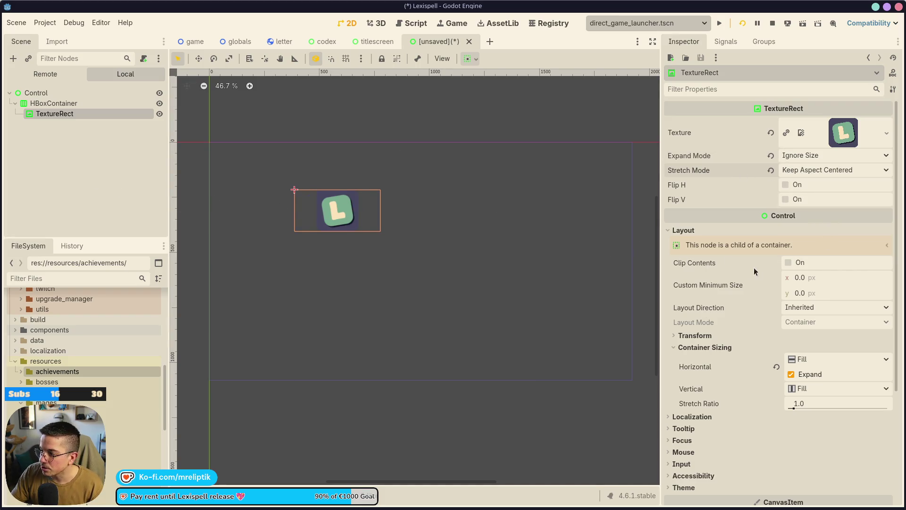
Step: Show the Transform settings and start editing the custom minimum width
scroll(320, 255, up, 6)
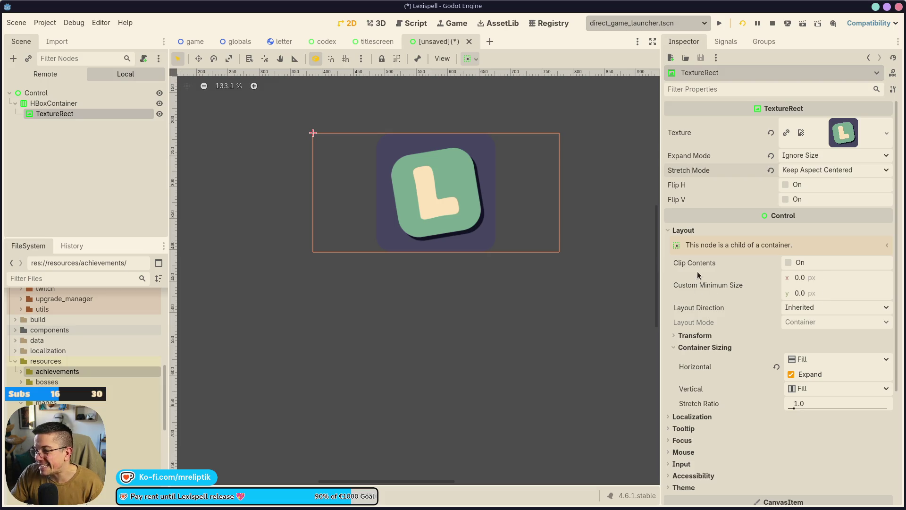
click(689, 335)
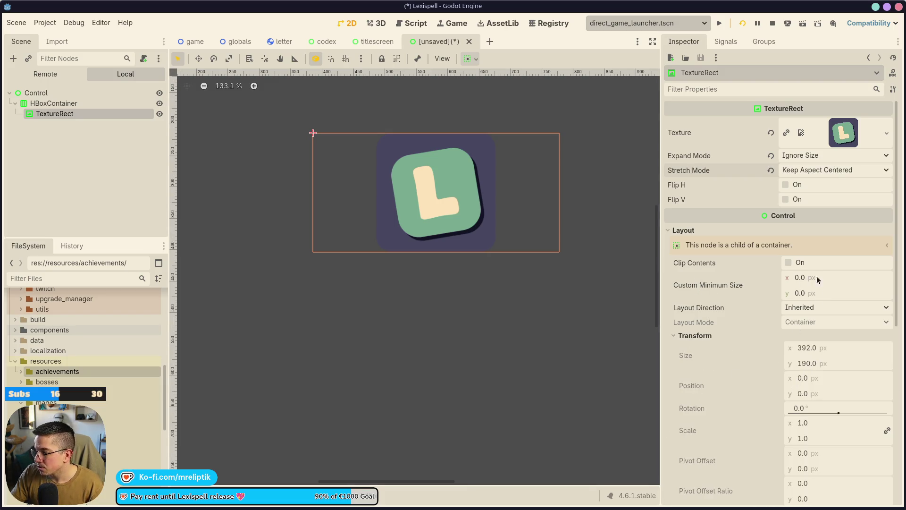
click(829, 275)
Step: Set the TextureRect's custom minimum width to 100
text(100)
key(Return)
key(ctrl+s)
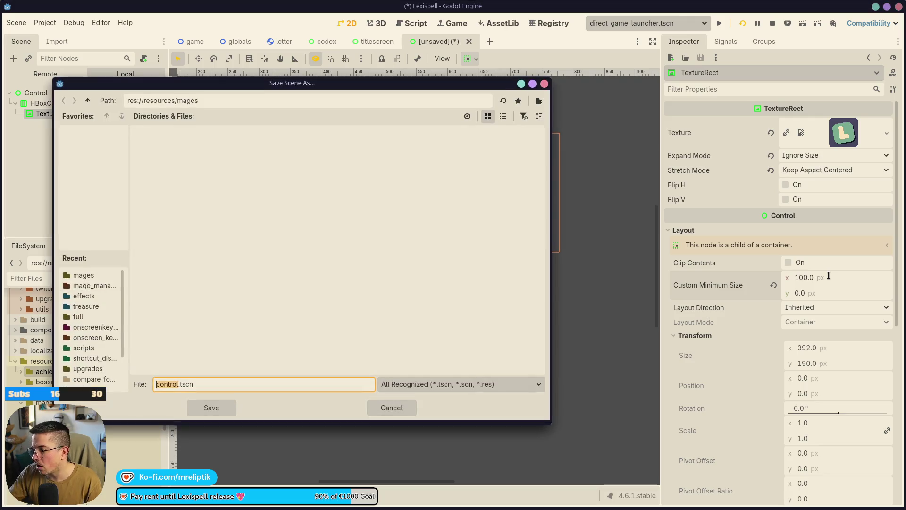
key(Escape)
Step: Turn off the TextureRect's Horizontal Expand, keeping the 100 px minimum width
scroll(755, 388, down, 4)
click(791, 390)
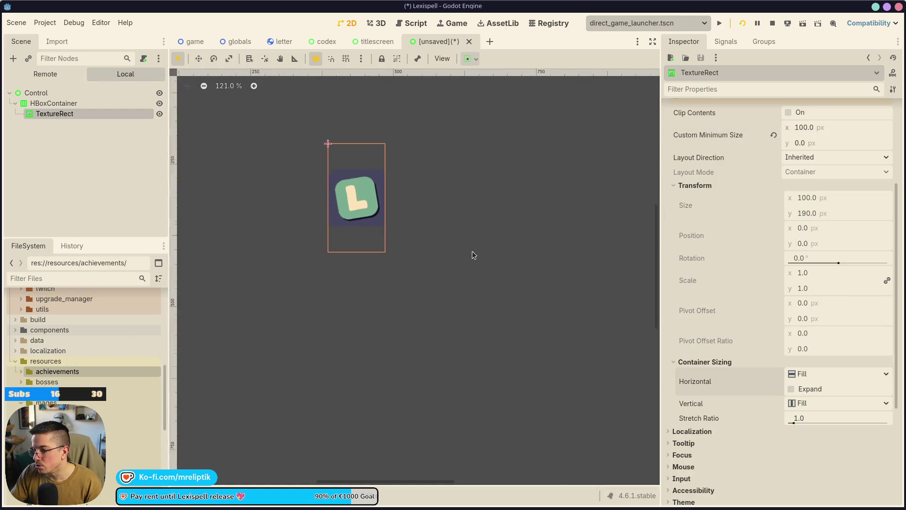
scroll(421, 311, down, 3)
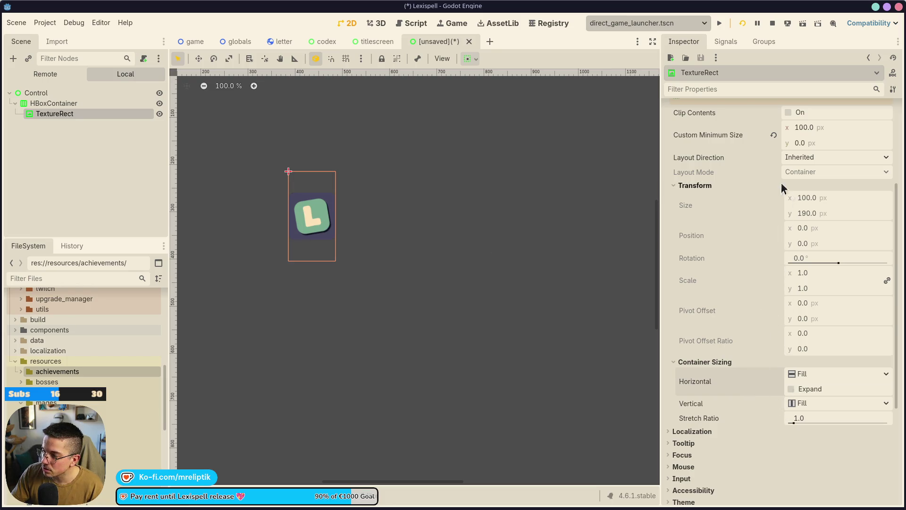
click(774, 135)
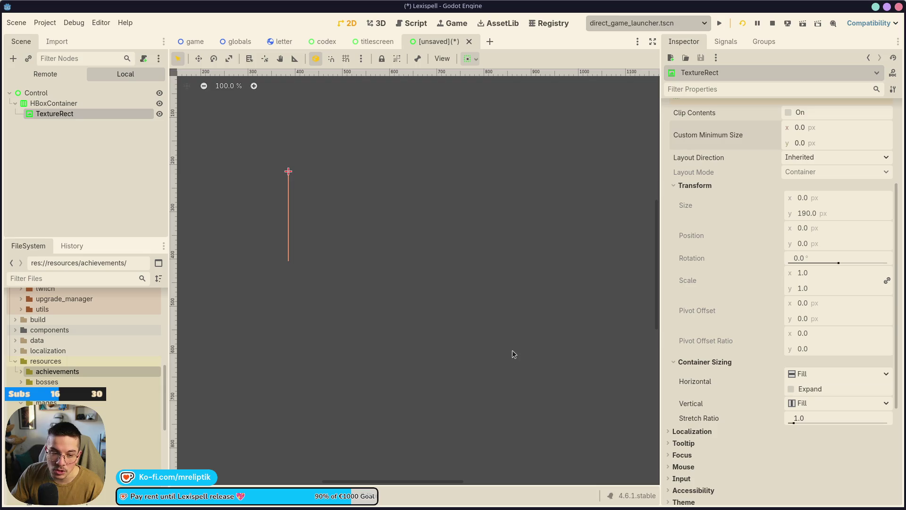
scroll(746, 285, up, 4)
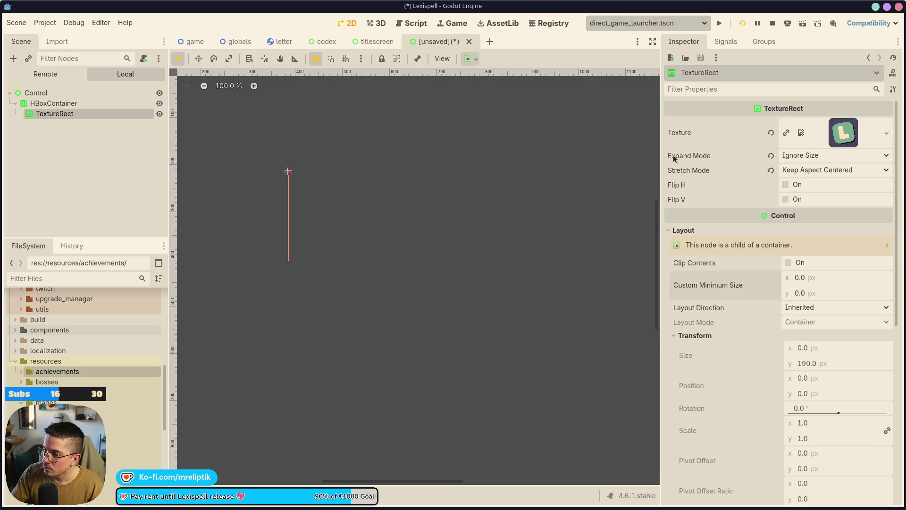
key(ctrl+z)
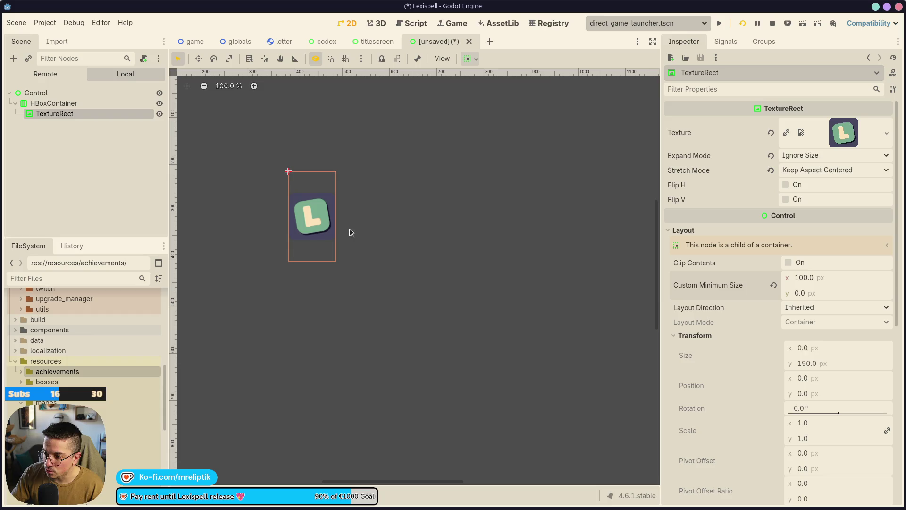
key(ctrl+s)
key(Escape)
Step: Duplicate the TextureRect with Ctrl+D so the HBoxContainer holds four L icons
click(61, 114)
key(ctrl+d)
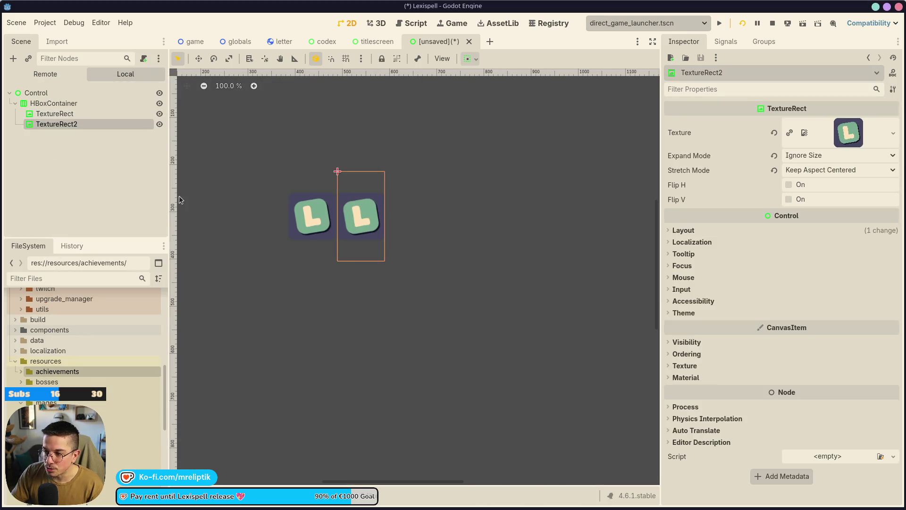
key(ctrl+s)
key(Escape)
key(ctrl+d)
key(ctrl+d)
click(67, 104)
scroll(286, 214, down, 4)
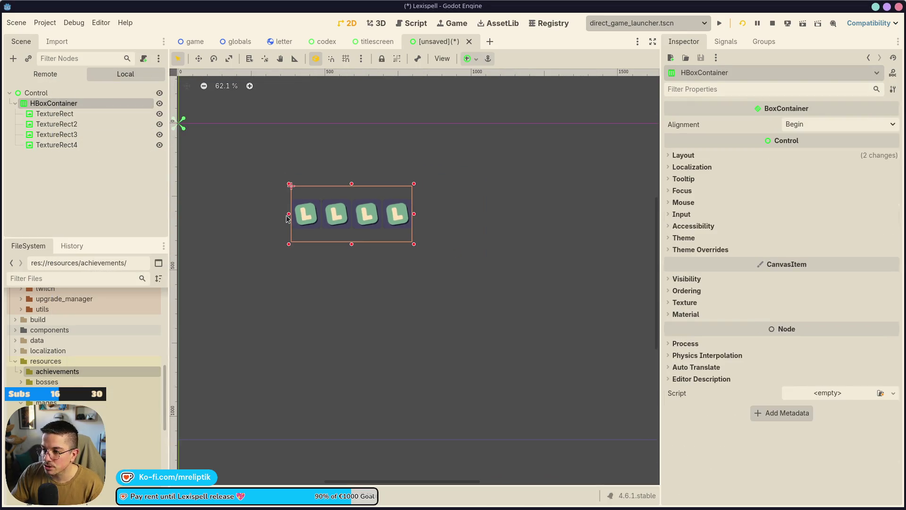
Step: Select all four TextureRects and enable Horizontal Expand under Container Sizing
click(109, 145)
scroll(395, 251, up, 6)
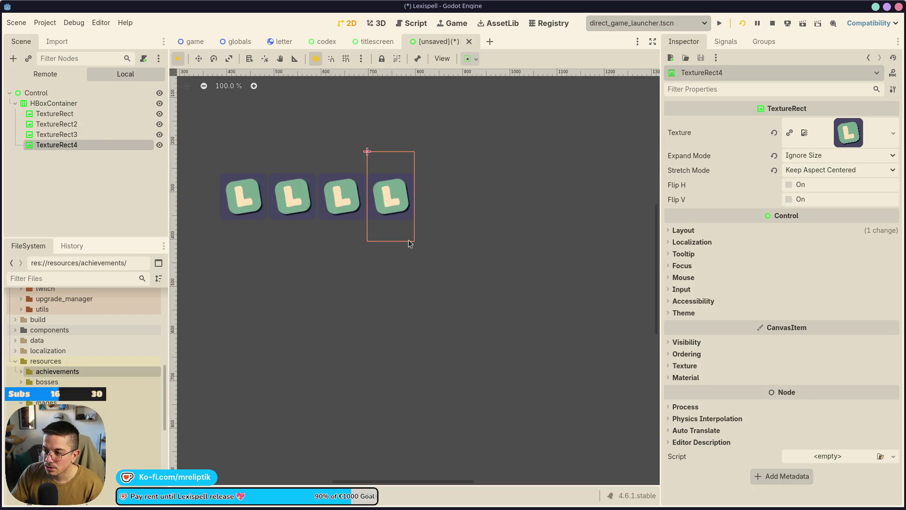
shift+click(90, 114)
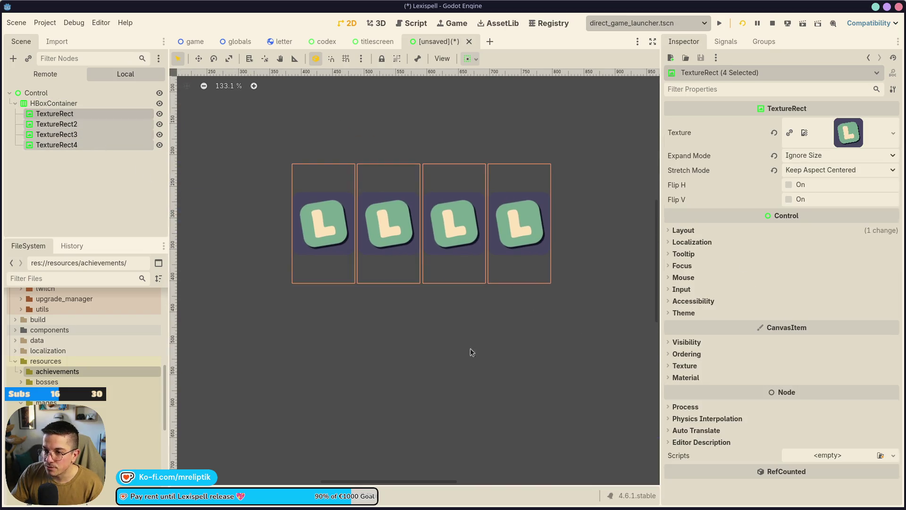
click(684, 230)
click(705, 327)
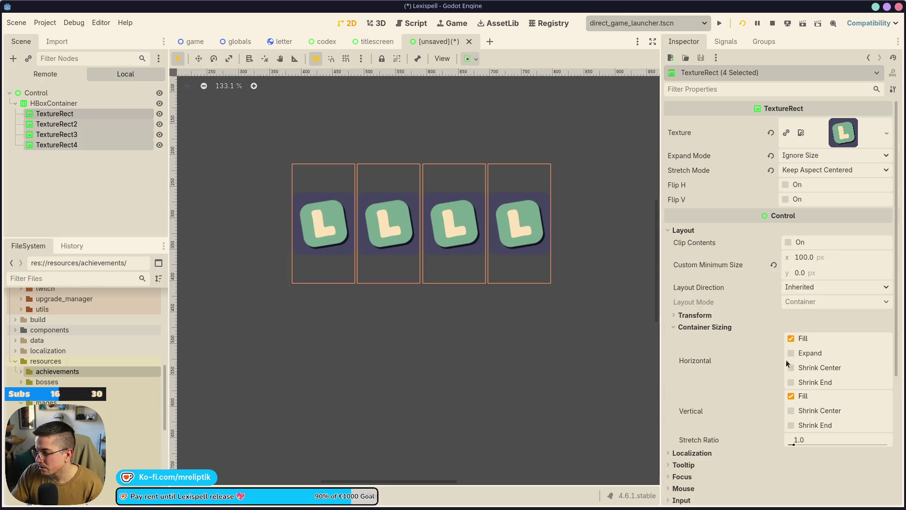
click(791, 354)
Step: Widen the HBoxContainer so the icons spread out, keeping its original height
click(381, 341)
scroll(224, 207, down, 3)
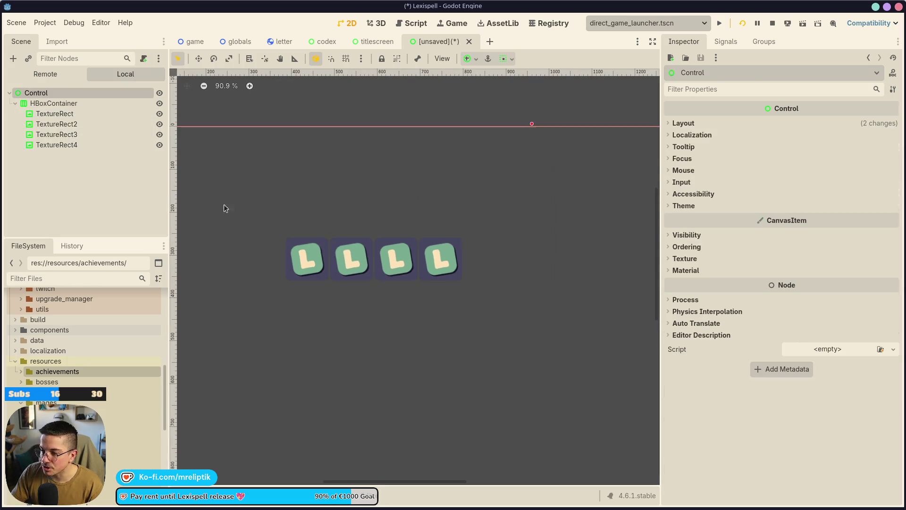
click(54, 103)
scroll(374, 258, down, 3)
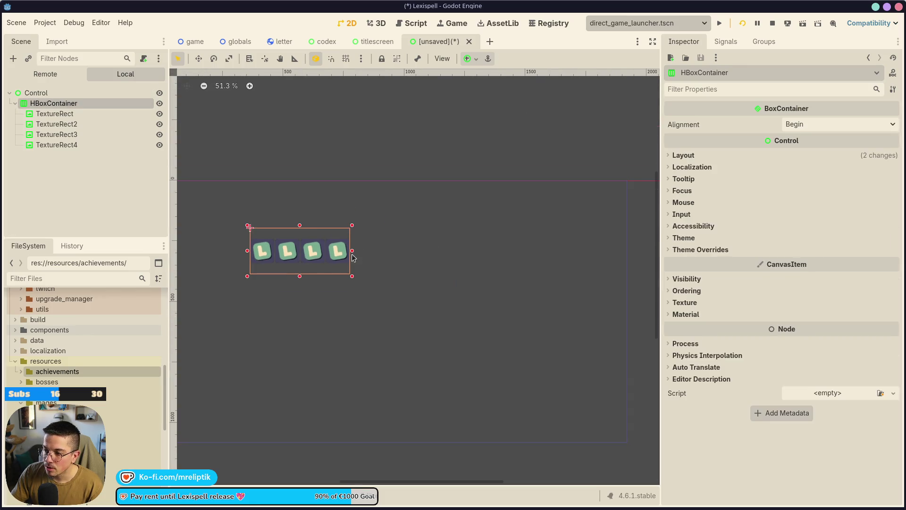
mouse_move(353, 257)
mouse_down()
mouse_move(512, 267)
mouse_move(491, 267)
mouse_up()
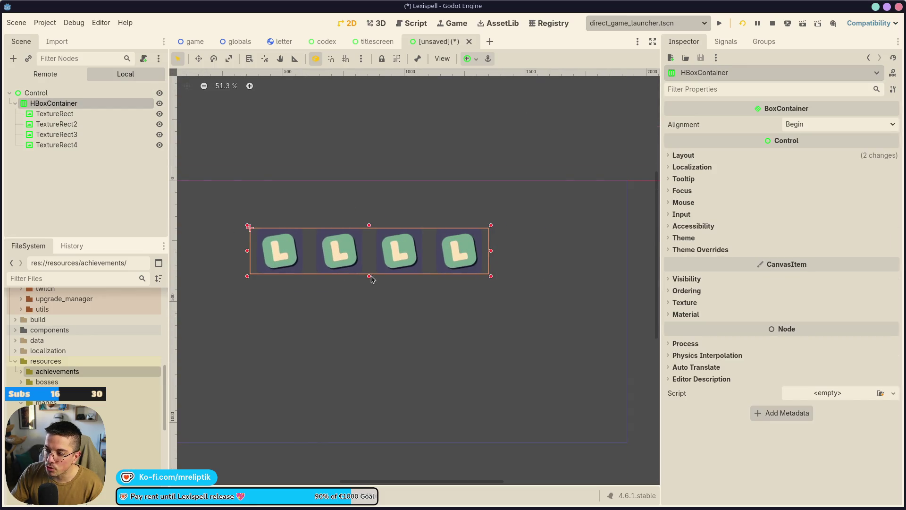
mouse_move(371, 279)
mouse_down()
mouse_move(377, 345)
mouse_move(378, 323)
mouse_up()
mouse_move(491, 277)
mouse_down()
mouse_move(558, 283)
mouse_move(361, 298)
mouse_move(336, 277)
mouse_up()
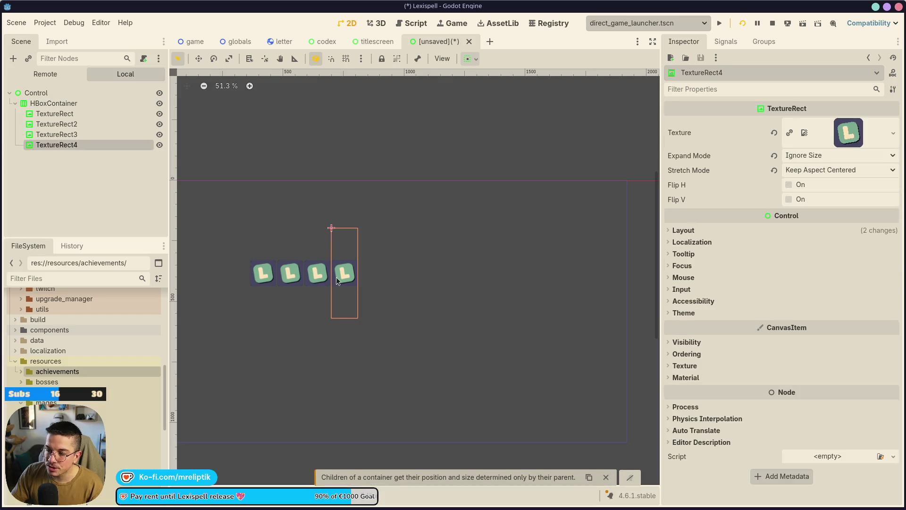
key(ctrl+z)
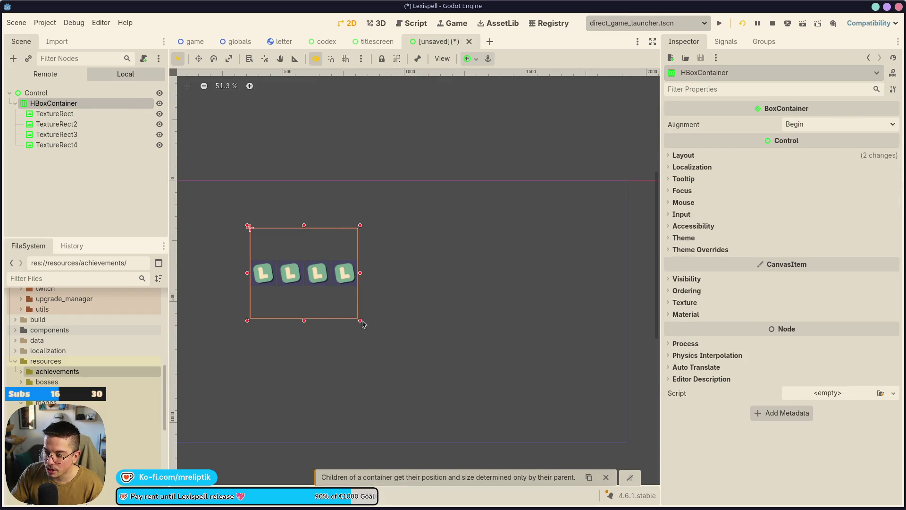
mouse_move(362, 323)
mouse_down()
mouse_move(322, 253)
mouse_move(350, 257)
mouse_up()
scroll(272, 260, up, 10)
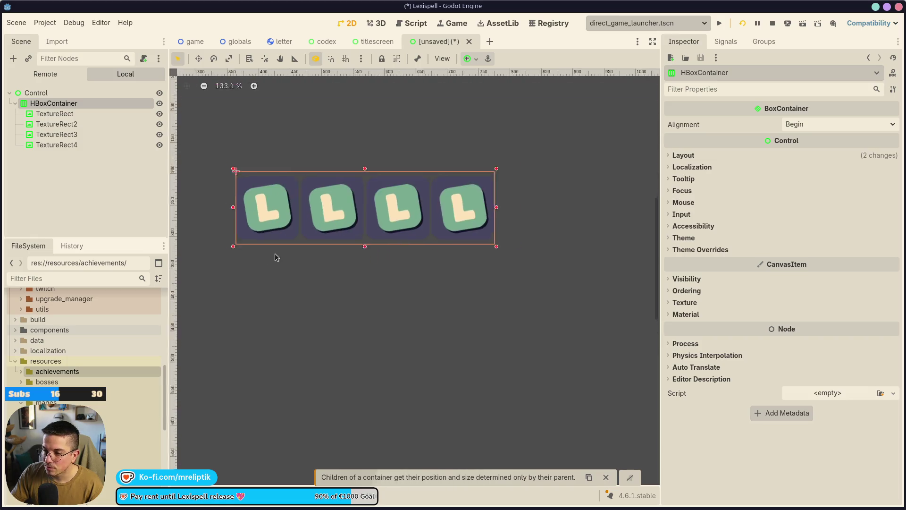
scroll(276, 258, up, 1)
Step: Check the first TextureRect's sizing and attempt to save the scene
click(278, 222)
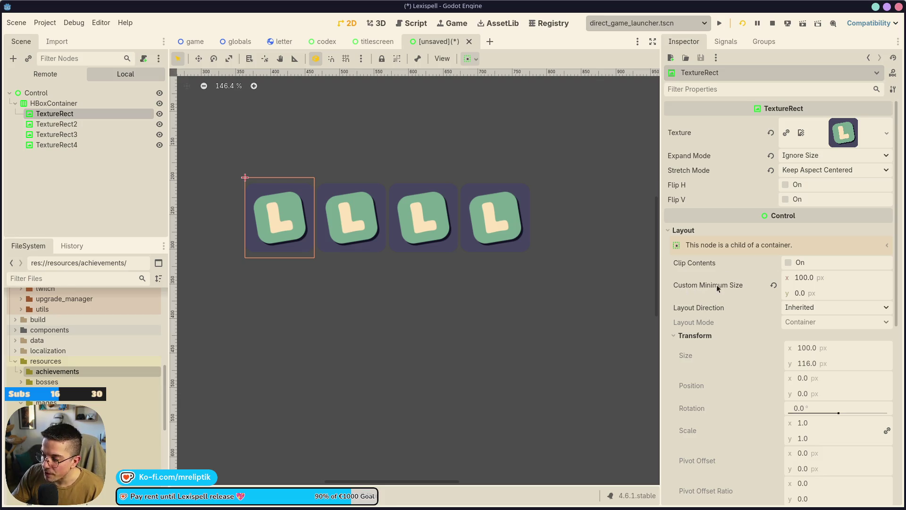
scroll(765, 299, down, 5)
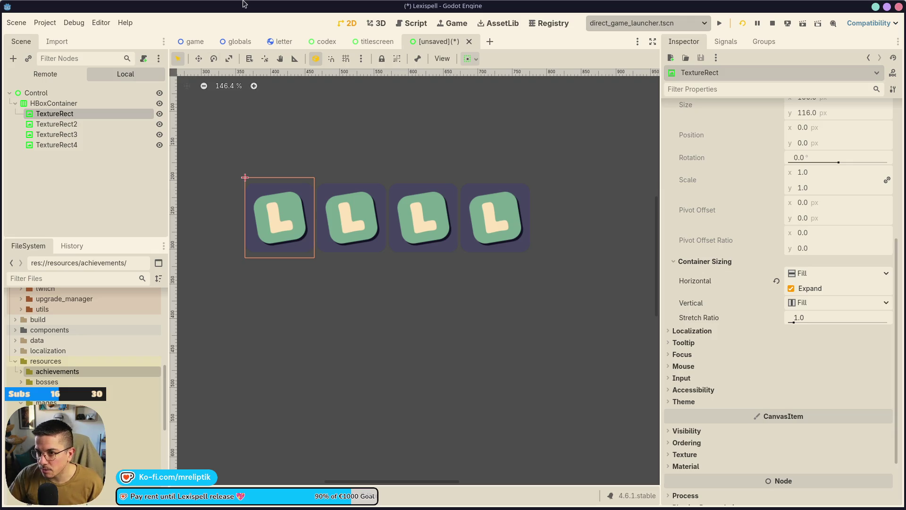
mouse_move(210, 509)
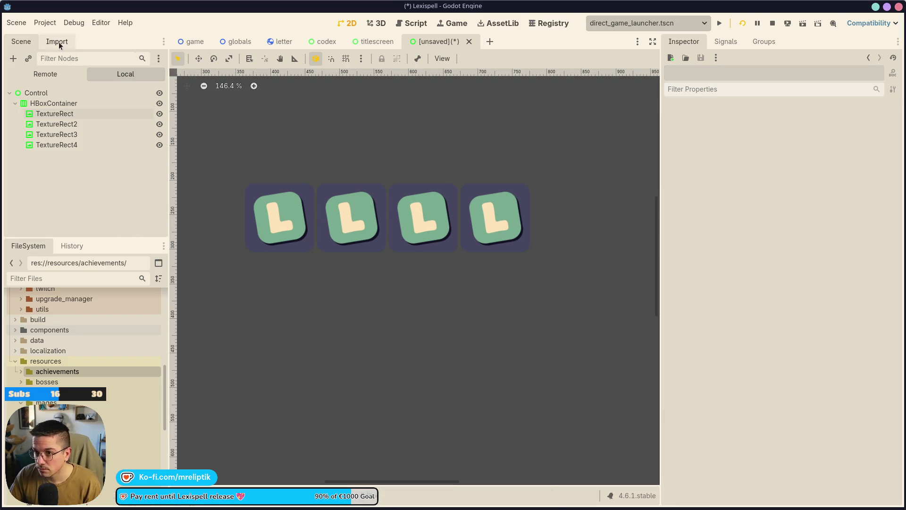
key(ctrl+s)
Step: Close the unsaved test scene tab without saving
key(Escape)
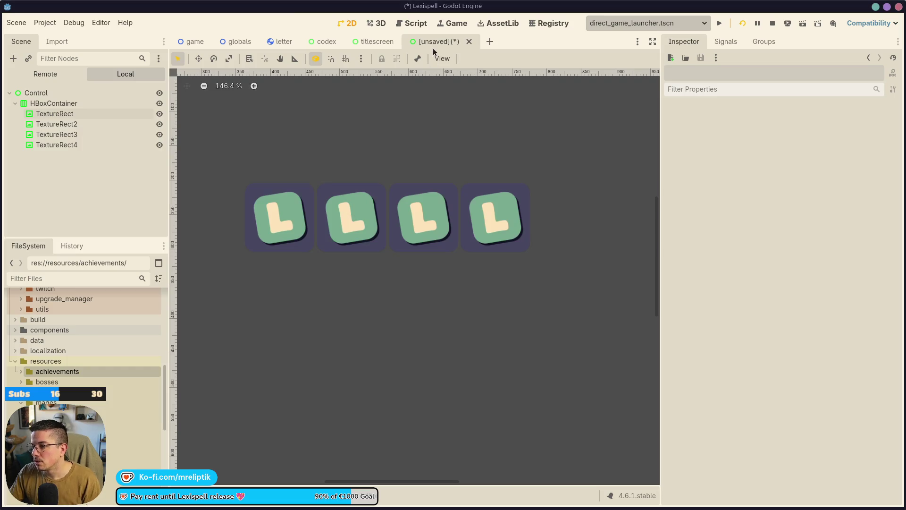
click(469, 42)
click(365, 275)
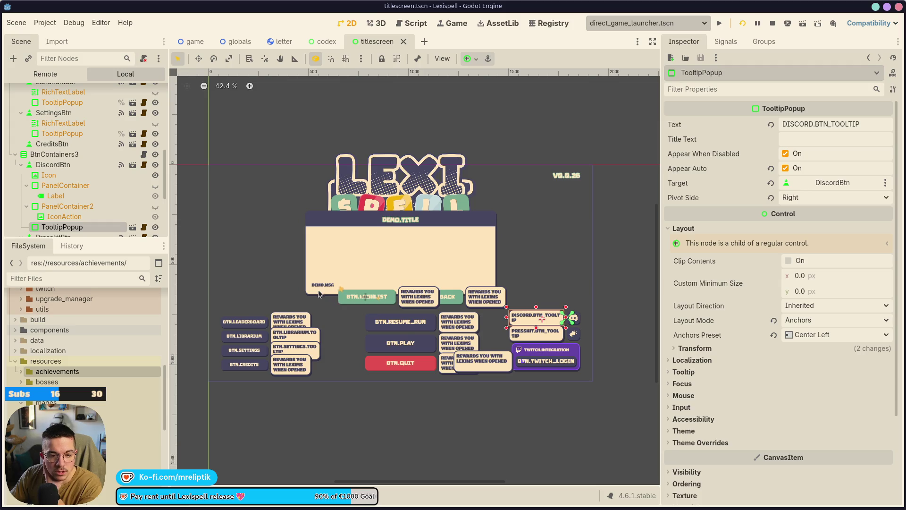
Step: In the codex scene, narrow the upgrades tooltip from its left edge, keeping the Center Left anchor
click(309, 43)
click(259, 219)
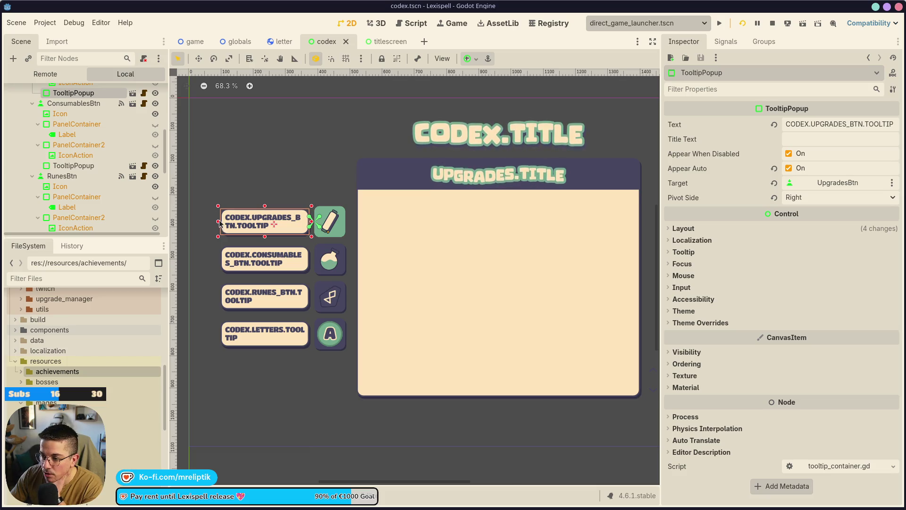
mouse_move(219, 229)
mouse_down()
mouse_move(277, 230)
mouse_move(221, 229)
mouse_up()
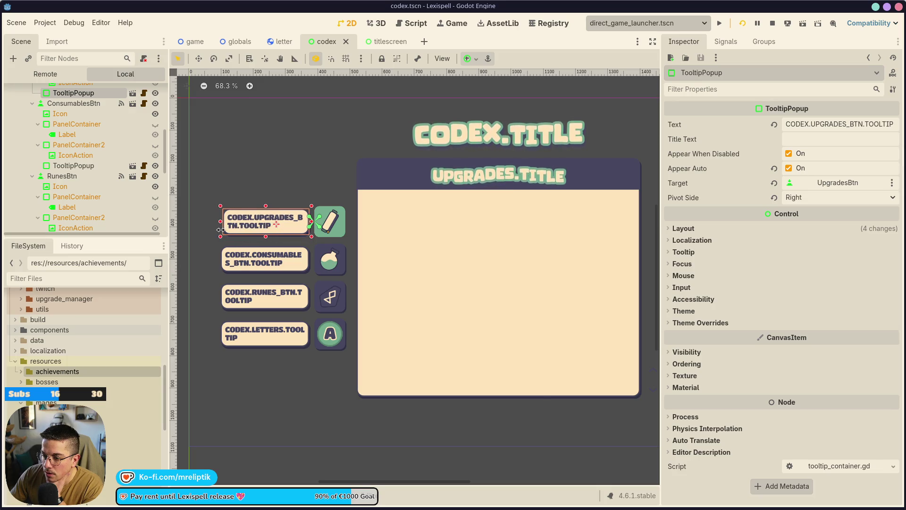
click(678, 229)
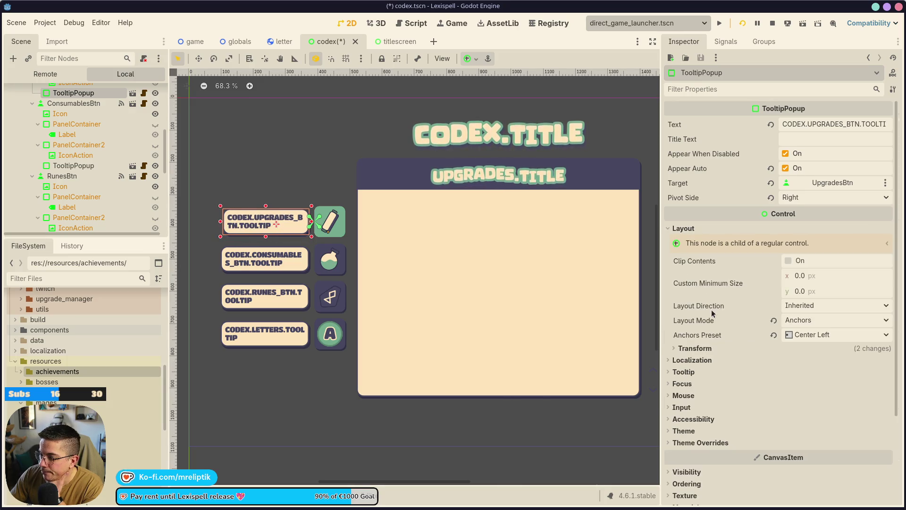
click(813, 336)
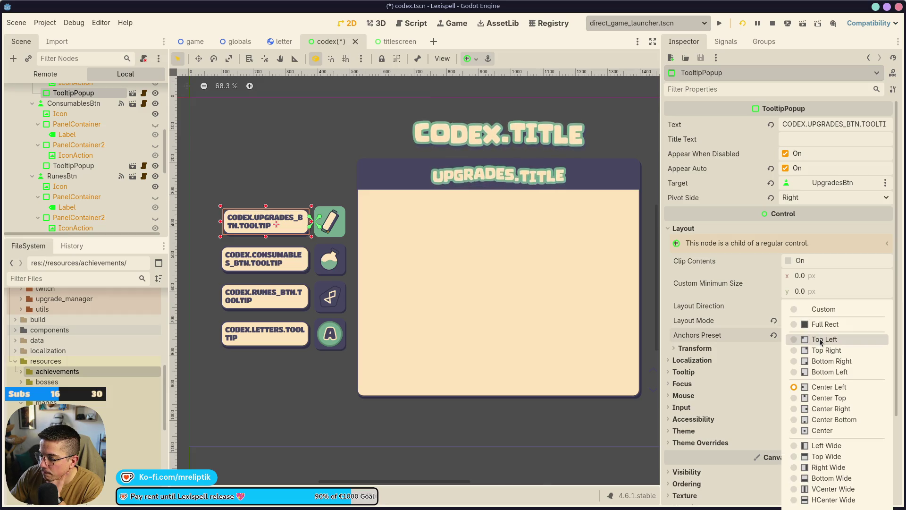
click(682, 349)
Step: Open the tooltip_popup scene in the 2D canvas
click(684, 350)
click(686, 350)
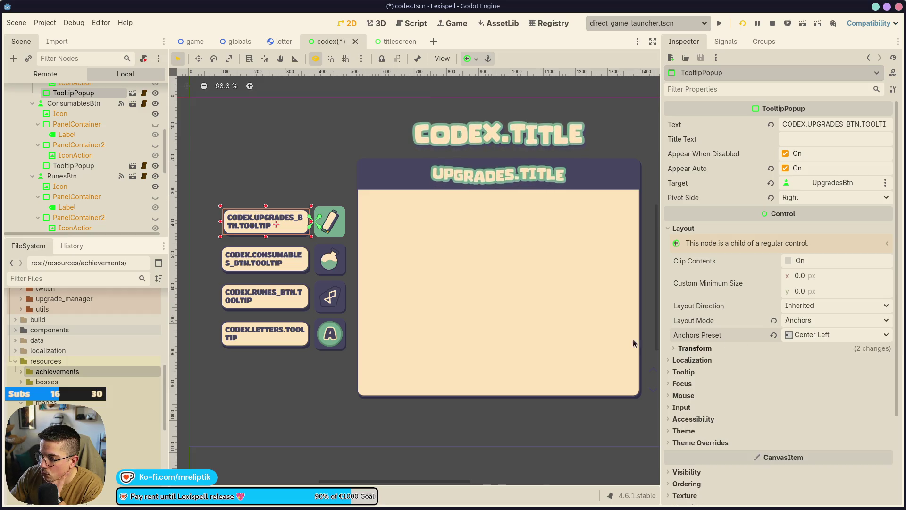
scroll(83, 128, up, 3)
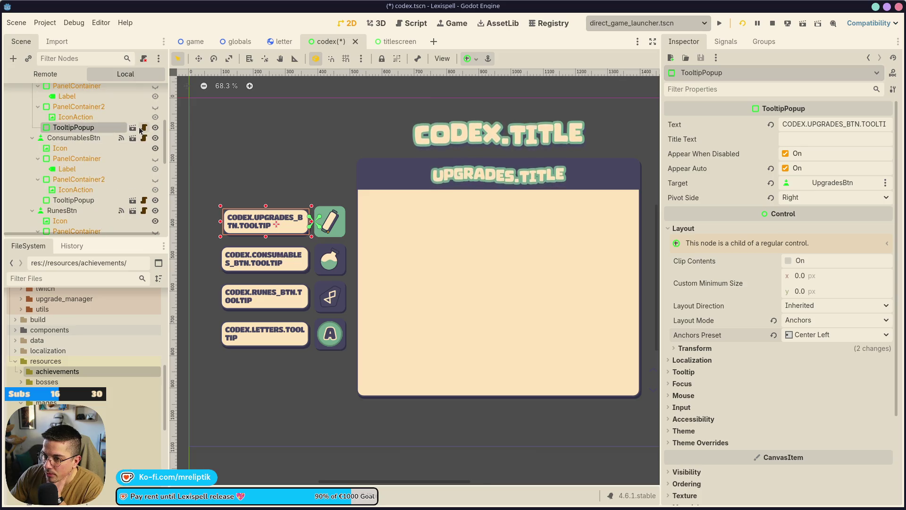
click(141, 128)
click(348, 28)
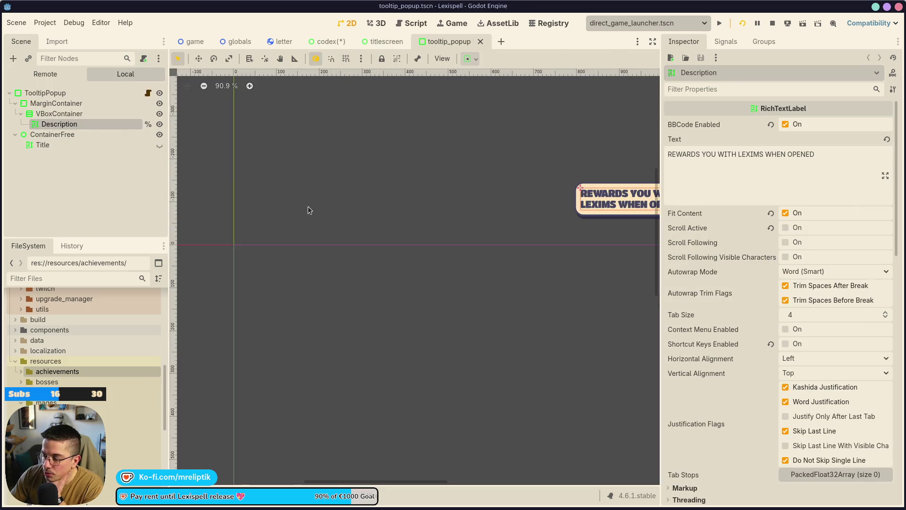
Step: Inspect the popup's VBoxContainer and Description label
click(60, 114)
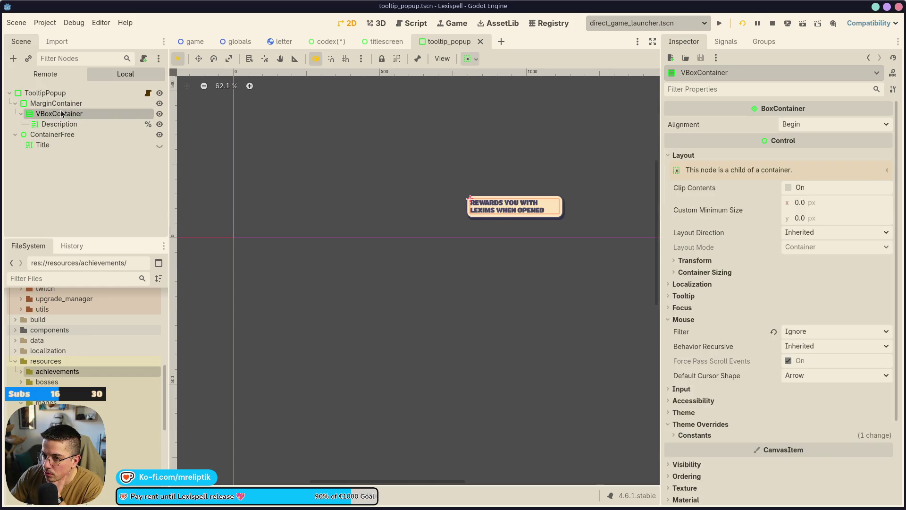
click(58, 123)
scroll(451, 249, up, 3)
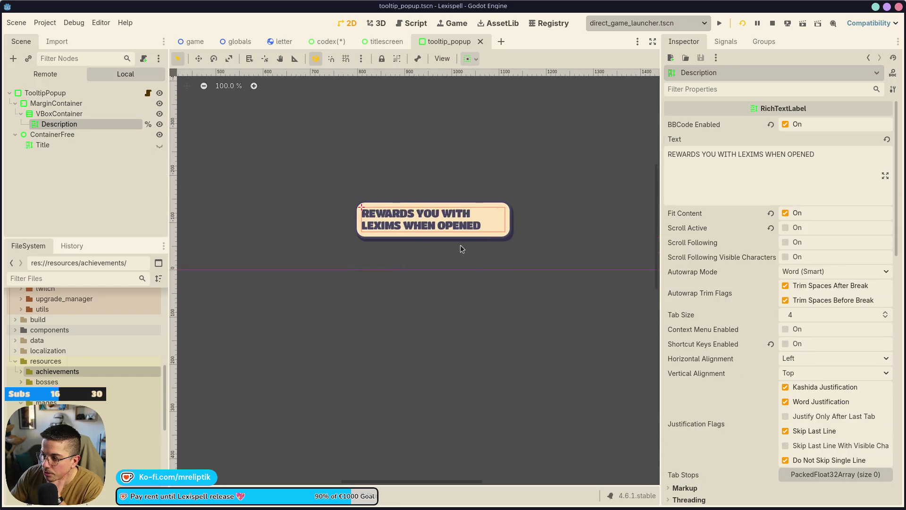
Step: Back in the codex scene, select the consumables, runes and letters tooltips and save
click(328, 41)
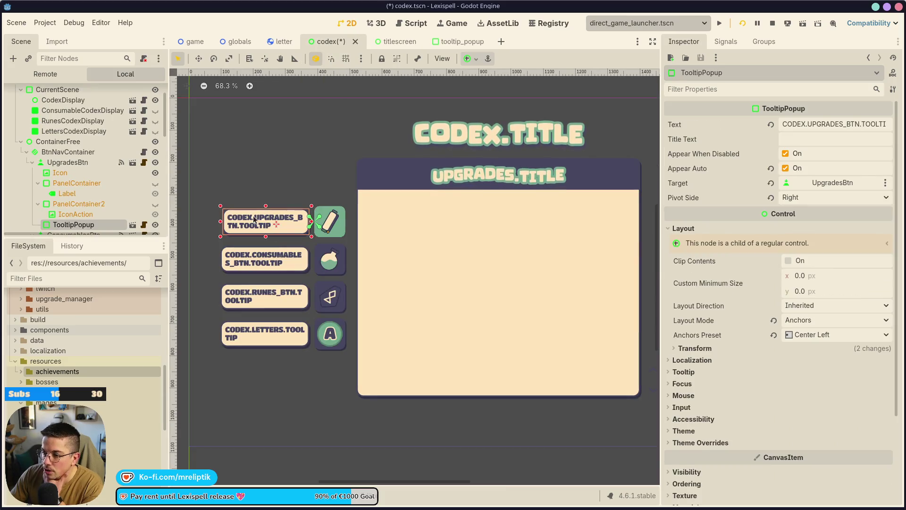
shift+click(264, 259)
shift+click(264, 297)
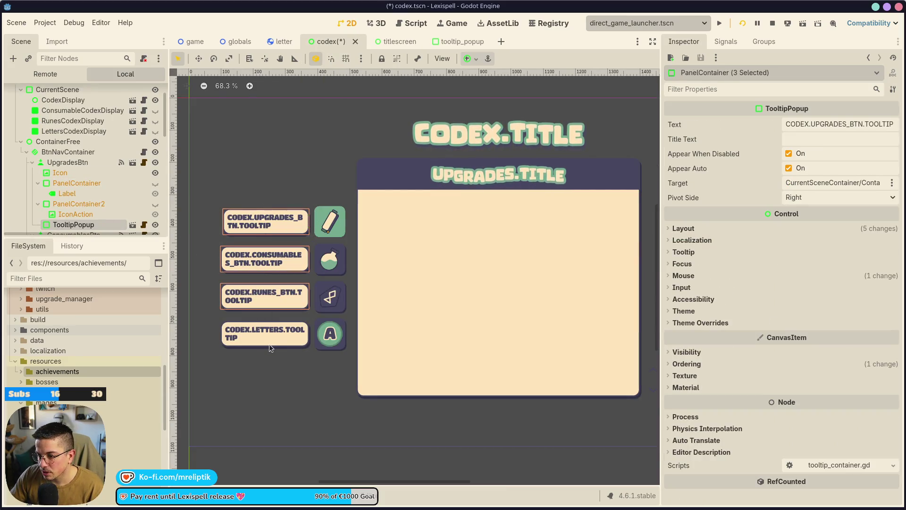
shift+click(270, 344)
key(ctrl+s)
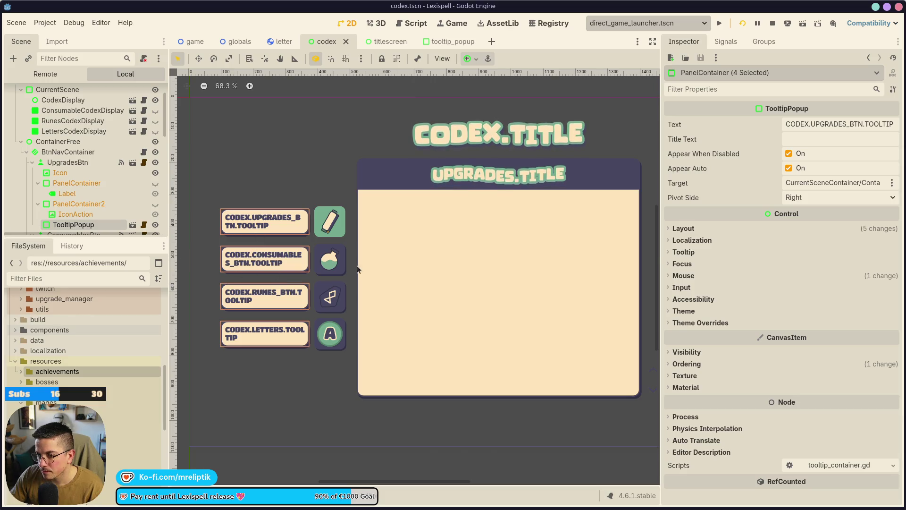
Step: Narrow the upgrades, consumables and runes tooltips by dragging their left edges
click(357, 265)
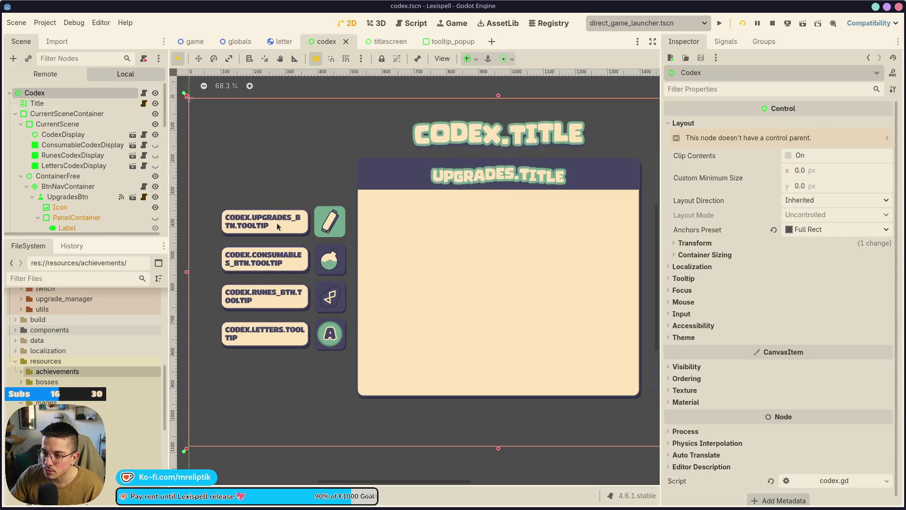
click(277, 224)
scroll(232, 236, up, 3)
mouse_move(212, 216)
mouse_down()
mouse_move(263, 214)
mouse_move(251, 213)
mouse_up()
click(215, 283)
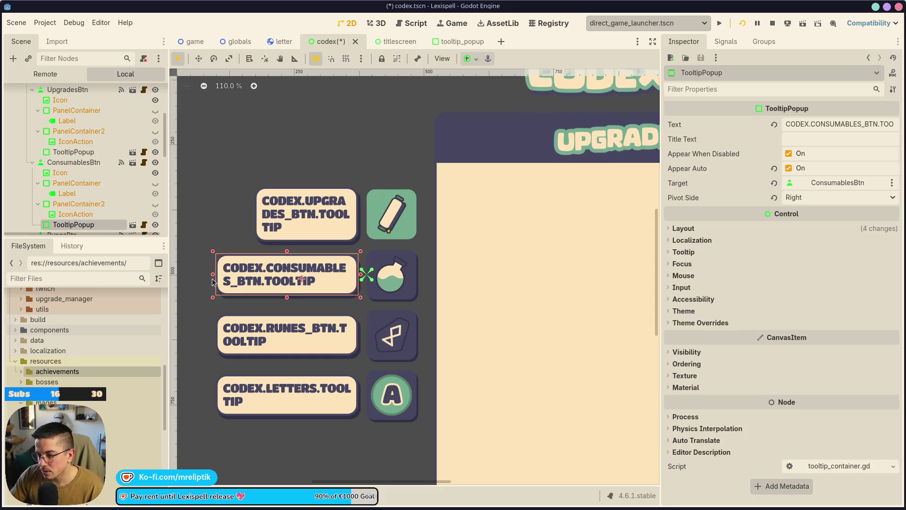
mouse_move(213, 282)
mouse_down()
mouse_move(263, 276)
mouse_move(254, 273)
mouse_up()
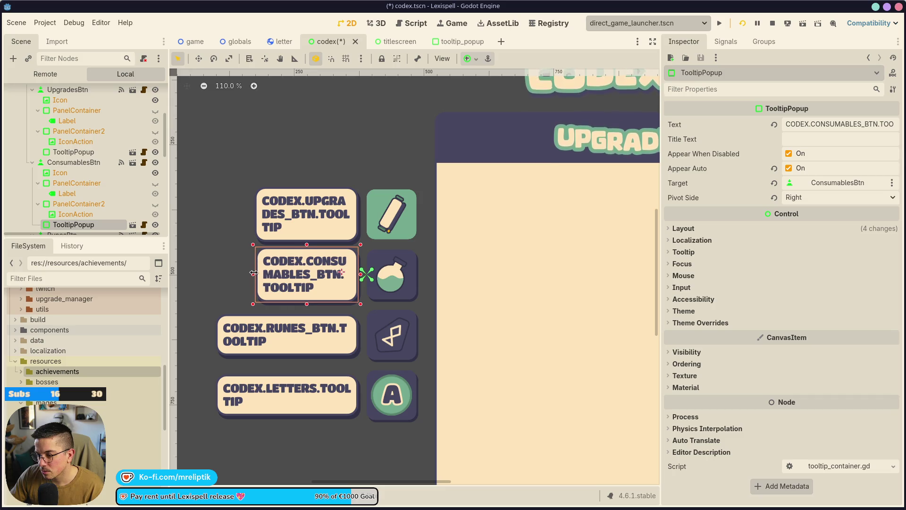
click(218, 338)
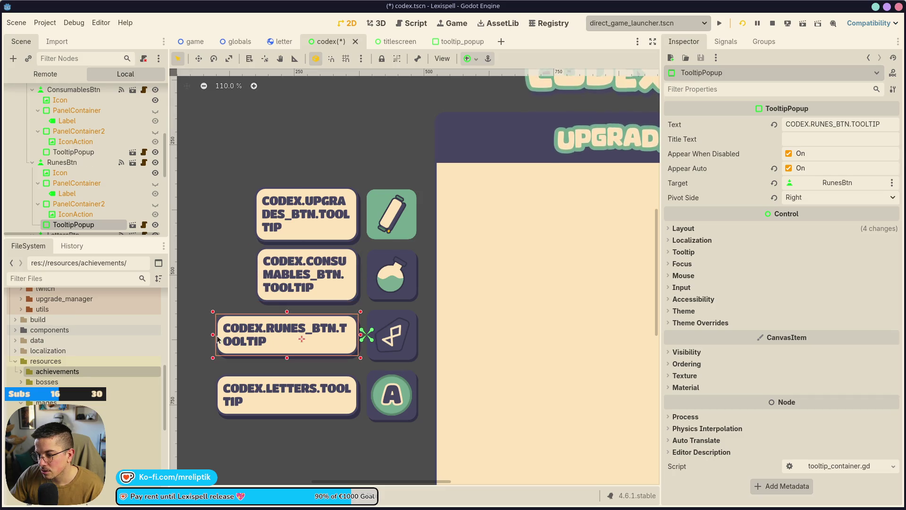
mouse_move(225, 336)
mouse_down()
mouse_move(306, 336)
mouse_move(297, 336)
mouse_up()
Step: Narrow the consumables, upgrades and letters tooltips into narrow columns, then save and run the game
click(260, 265)
drag(258, 275, 298, 275)
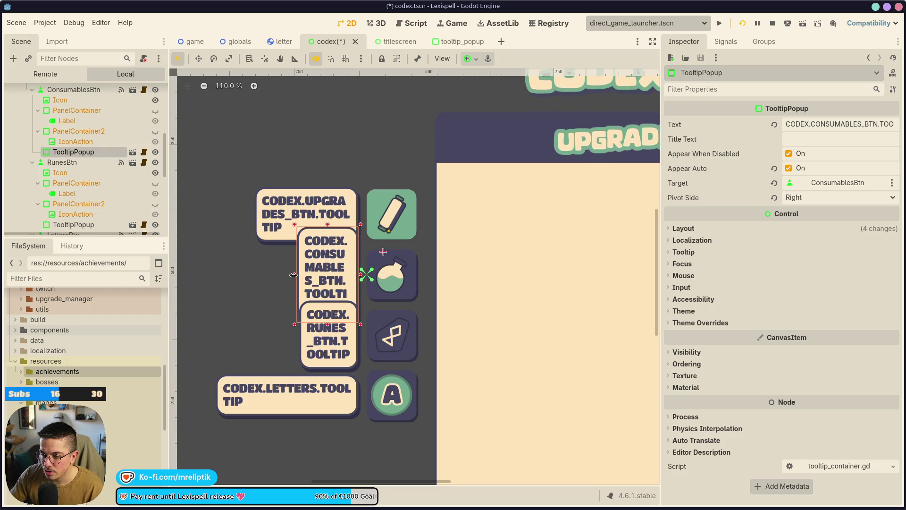
click(273, 218)
drag(252, 215, 299, 217)
click(227, 400)
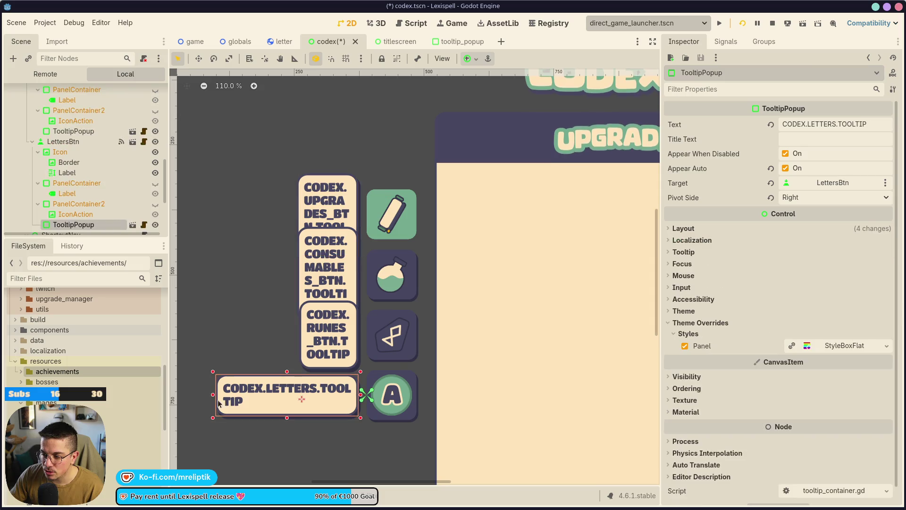
drag(214, 399, 297, 395)
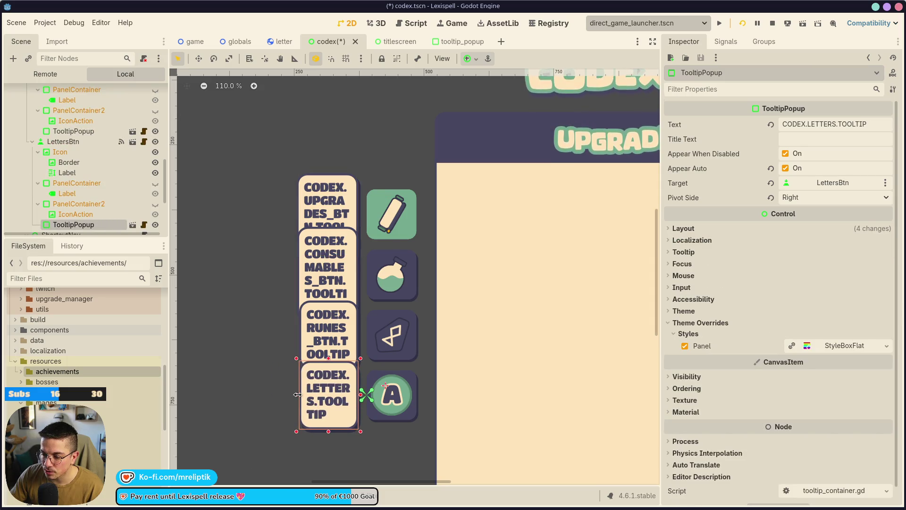
key(F5)
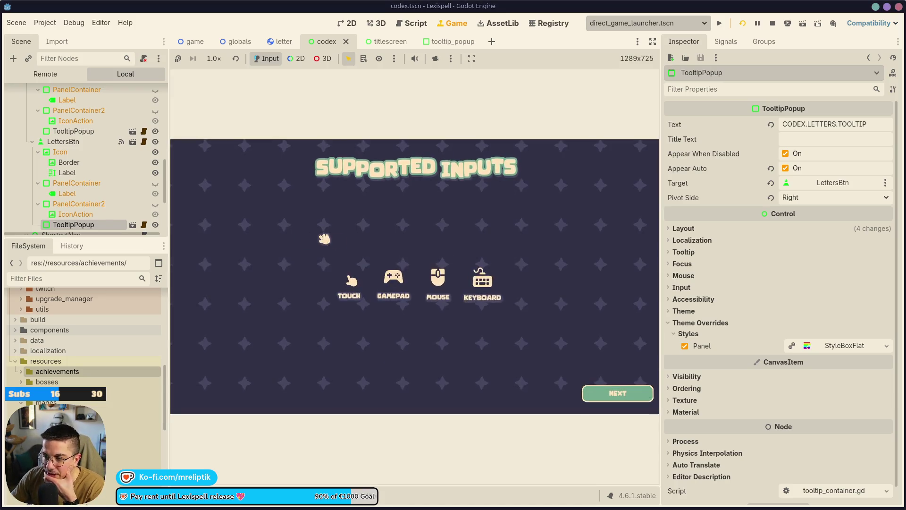
Step: Continue past Supported Inputs, view the Lexicopedia tooltips, then stop the game
click(633, 393)
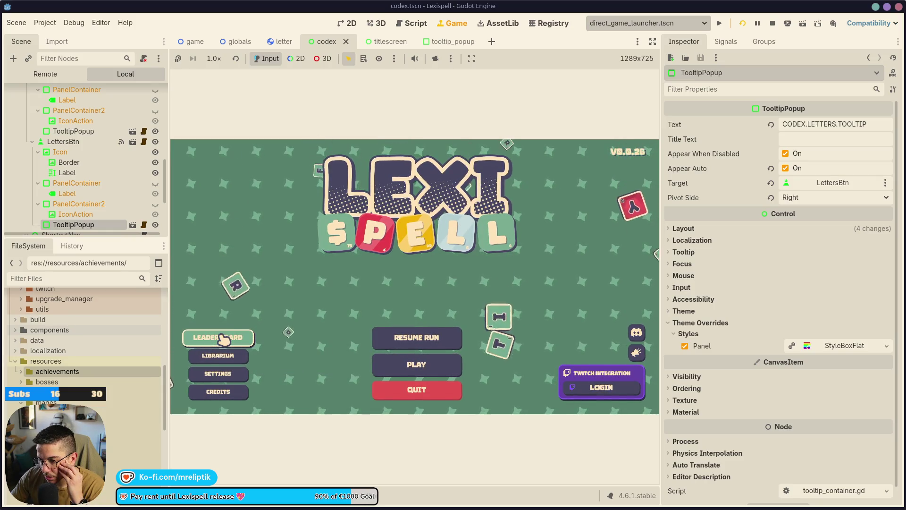
click(227, 358)
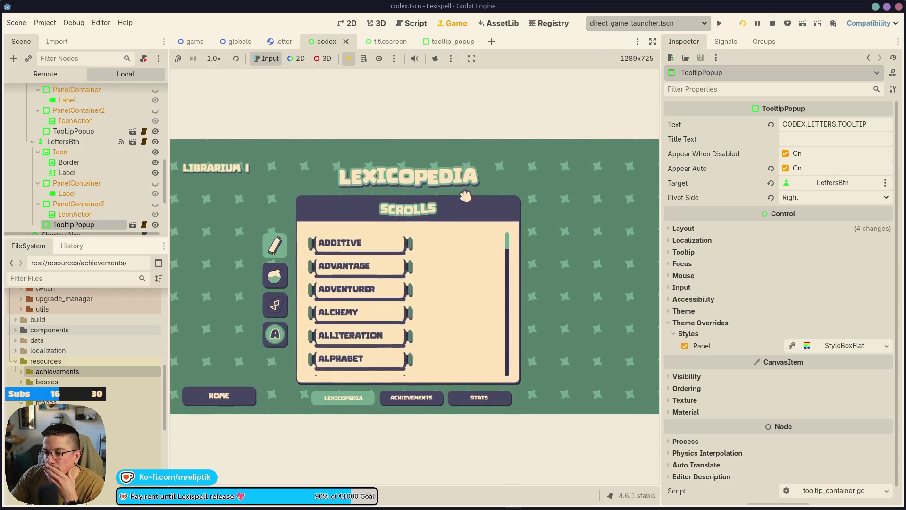
click(774, 24)
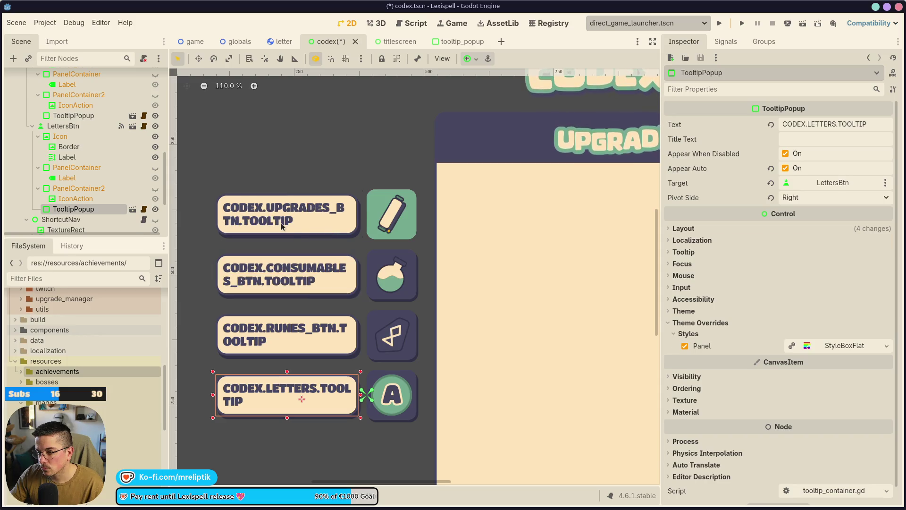
Step: Adjust the upgrades and consumables tooltips by dragging their left edges
click(330, 232)
drag(213, 214, 243, 214)
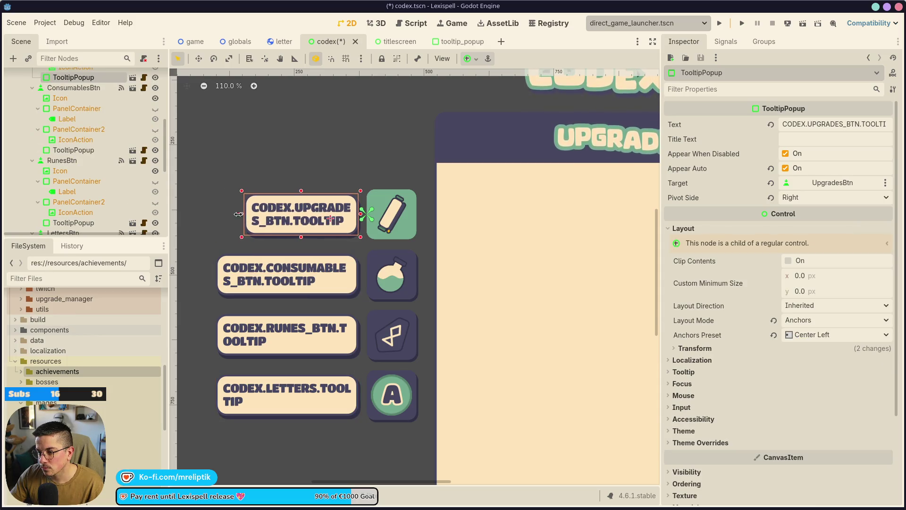
click(215, 276)
mouse_move(212, 277)
mouse_down()
mouse_move(245, 279)
mouse_move(232, 282)
mouse_up()
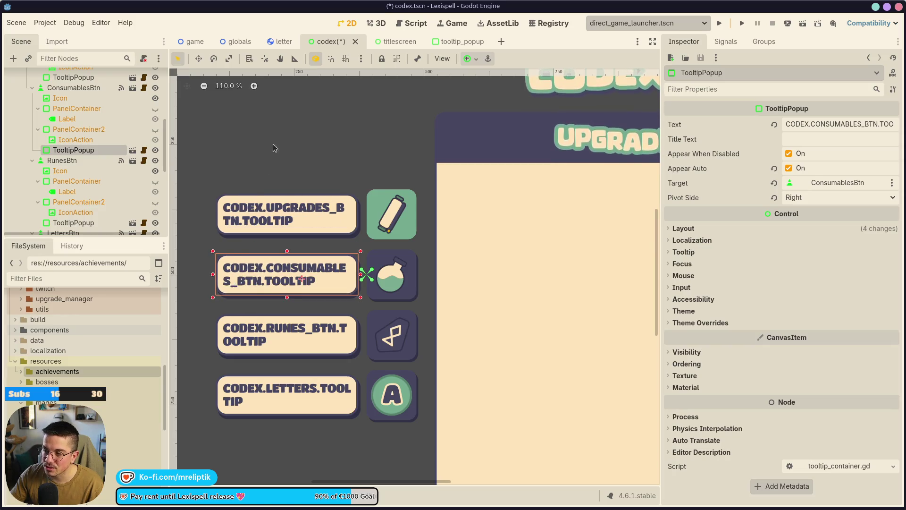
Step: Save the codex scene and open tooltip_container.gd at empty line 5
scroll(266, 326, down, 5)
key(ctrl+s)
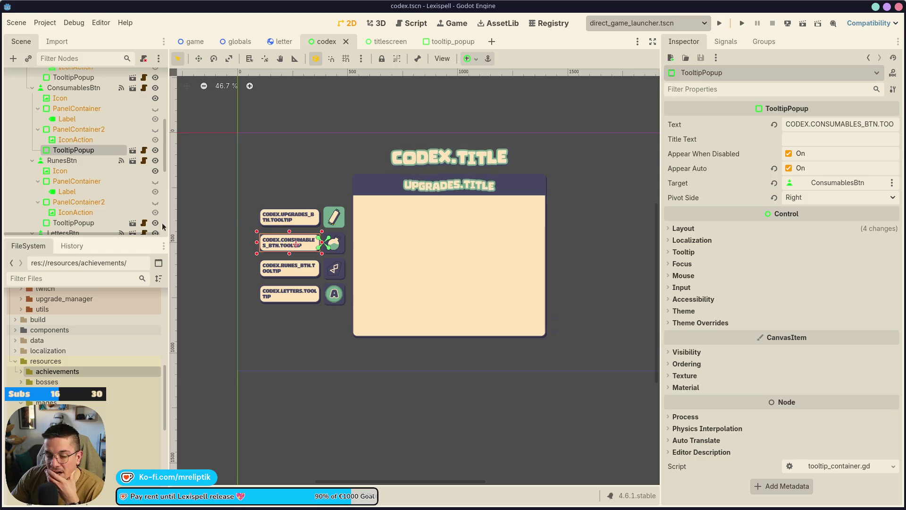
click(144, 151)
click(316, 122)
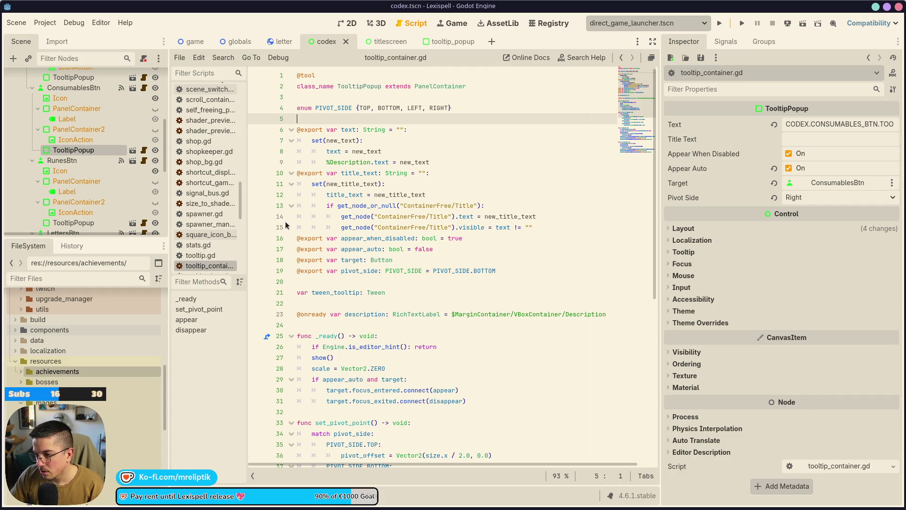
click(556, 232)
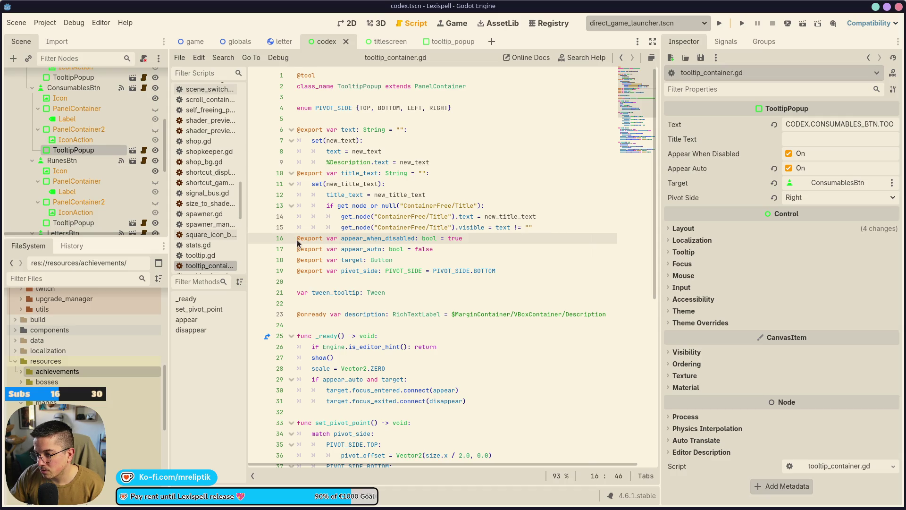
key(Return)
key(Up)
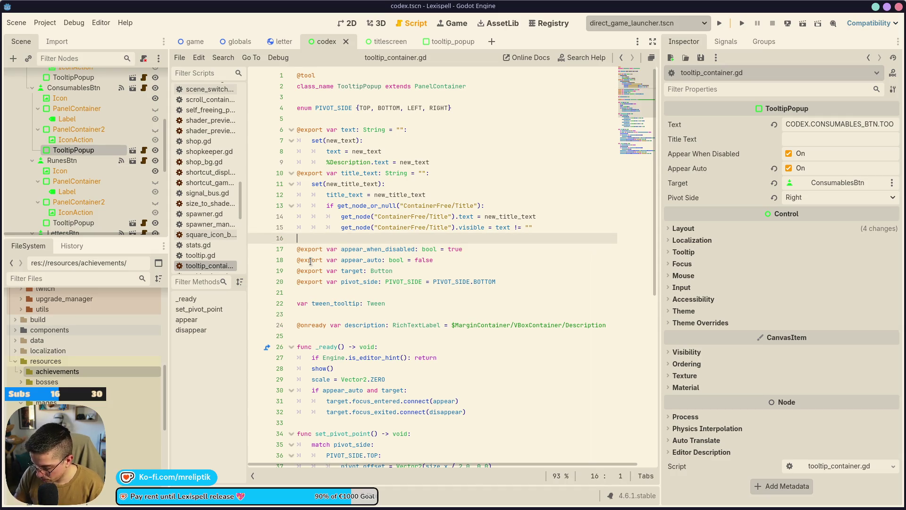
text(@export var )
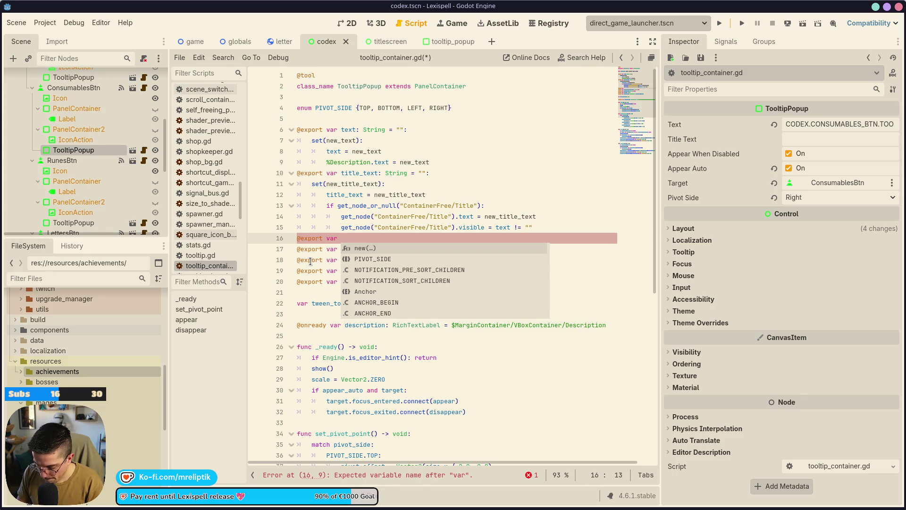
text(auto_resize)
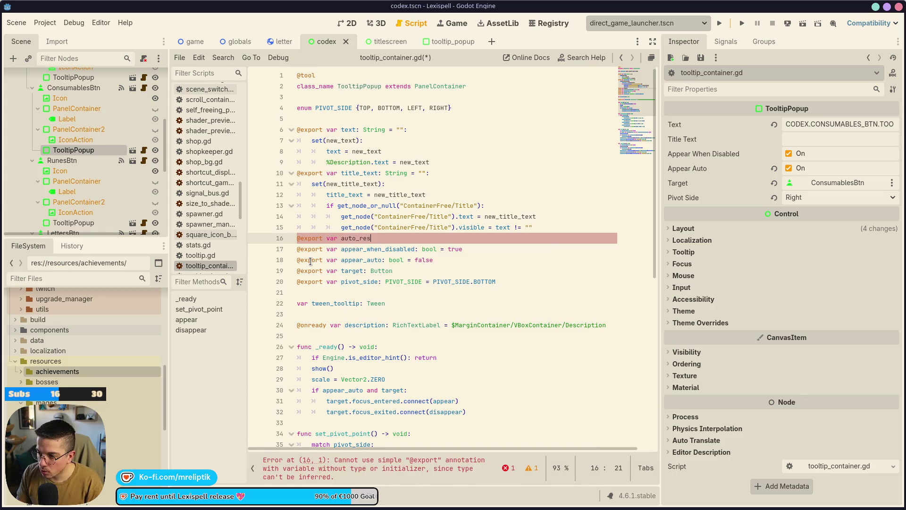
text(: bool)
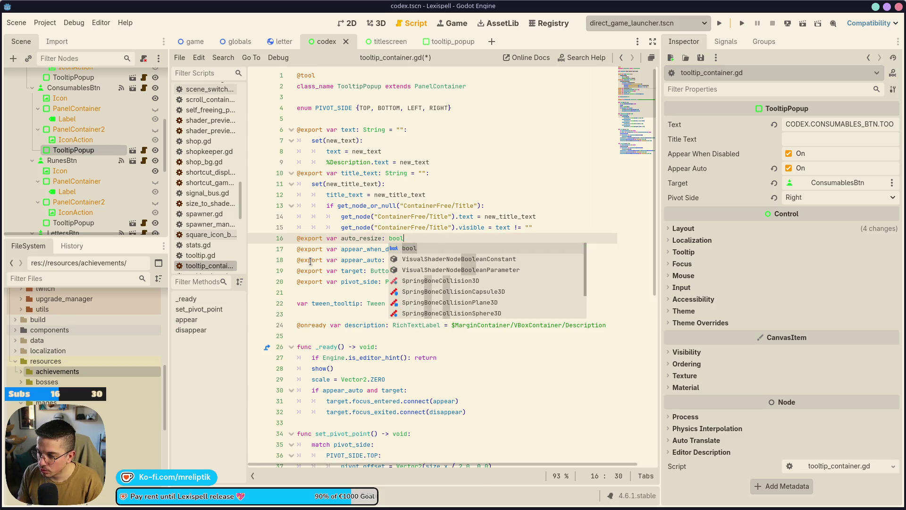
text( = false)
key(ctrl+s)
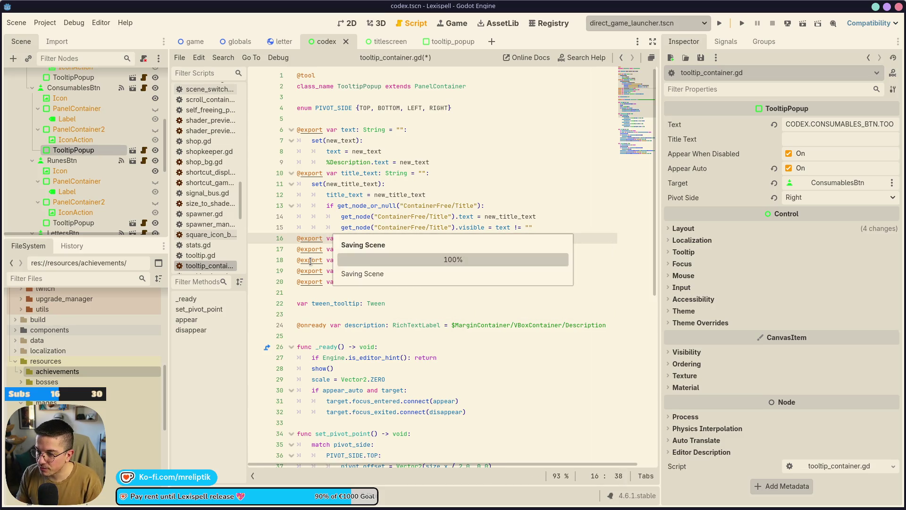
double_click(365, 242)
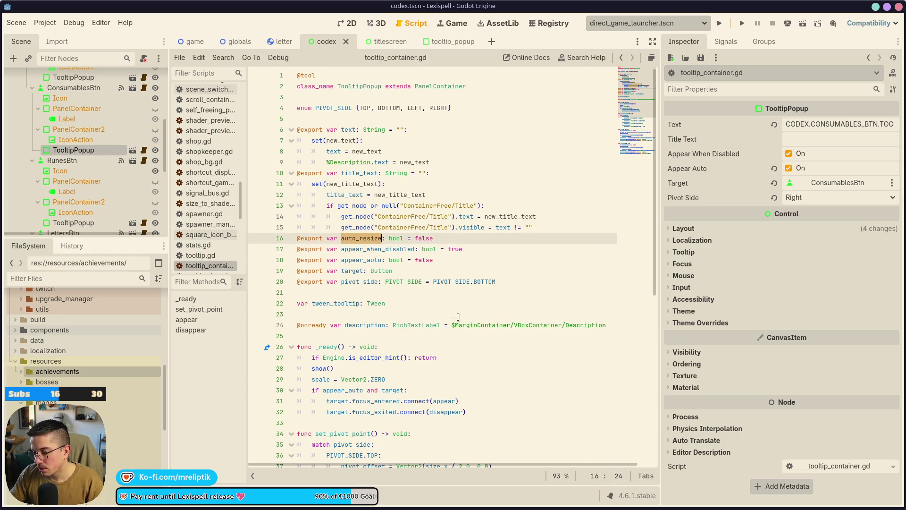
scroll(430, 380, down, 2)
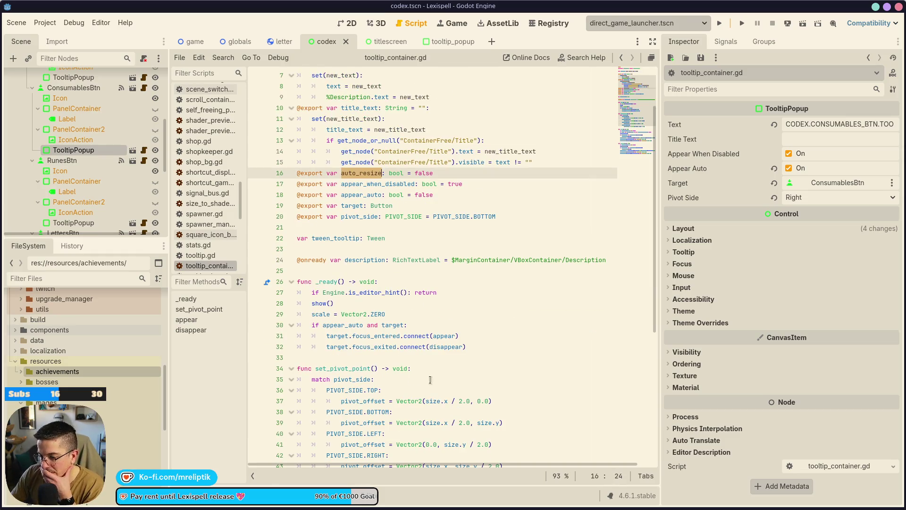
scroll(343, 261, up, 2)
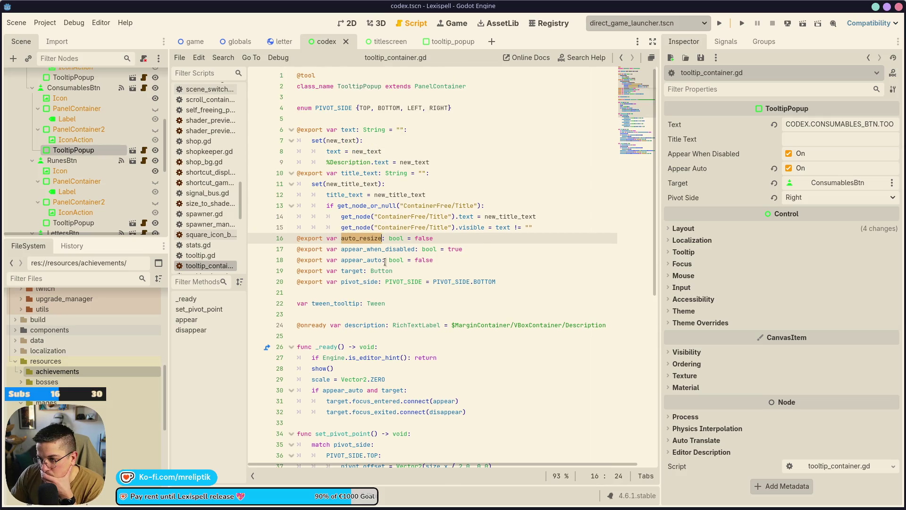
scroll(380, 264, down, 5)
scroll(343, 251, up, 5)
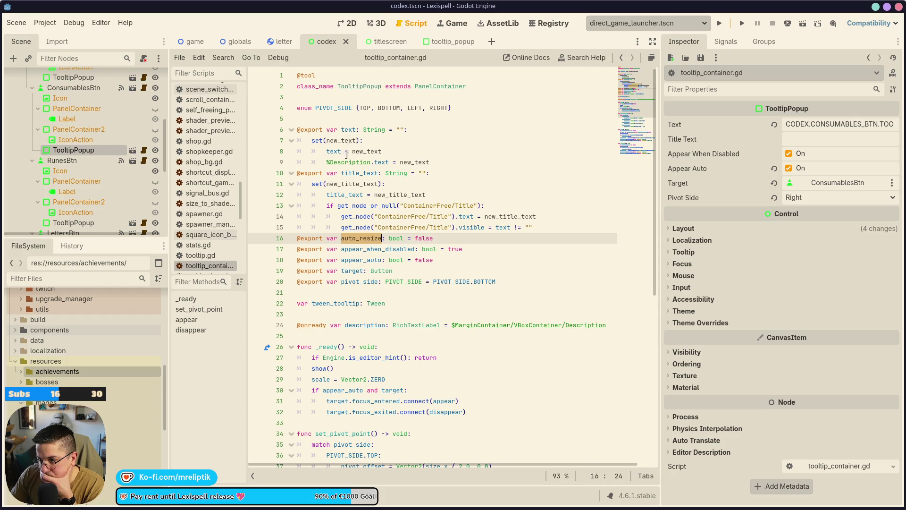
scroll(346, 155, down, 3)
Step: At the end of _ready add 'await get_tree().process_frame', begin an auto_resize line, and return to 2D
click(505, 315)
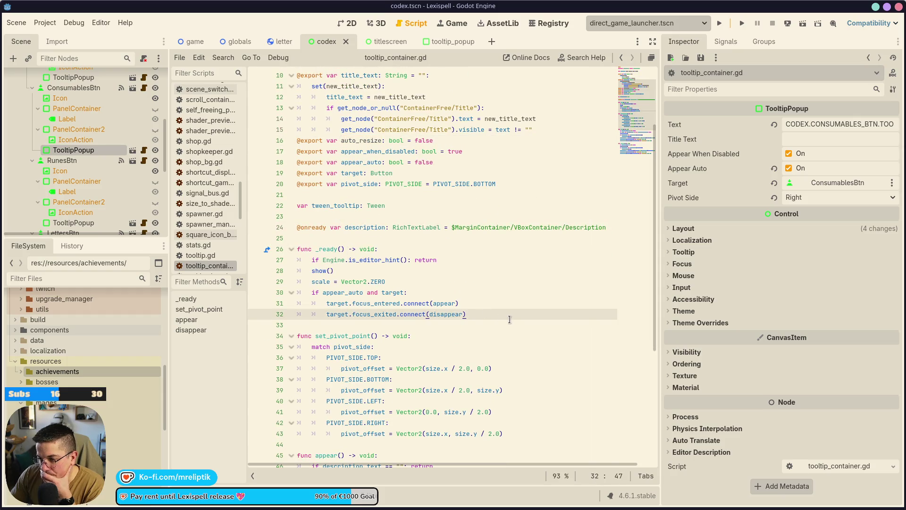
key(Return)
key(Return)
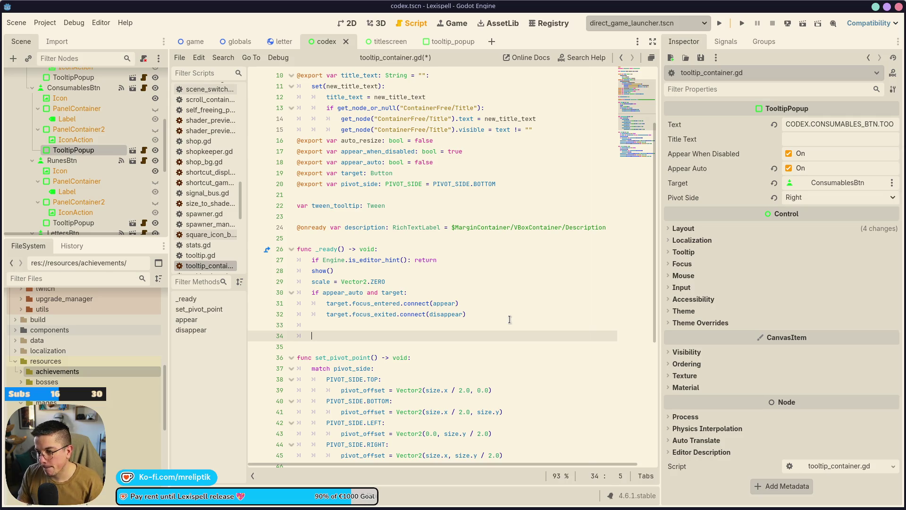
text(await get_)
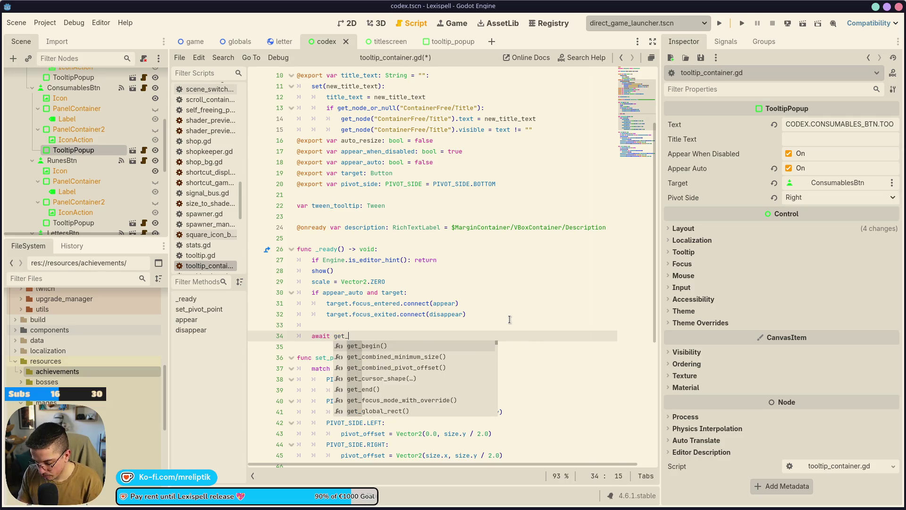
text(tree().process_frame)
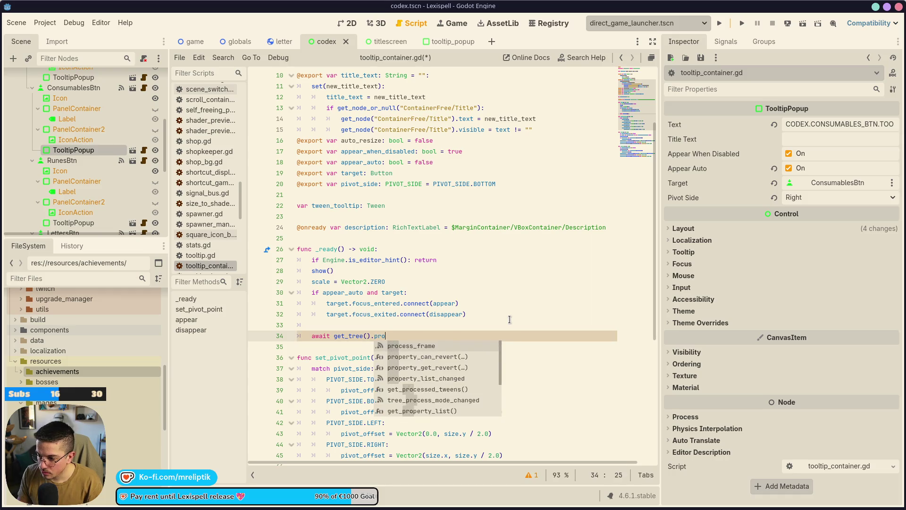
key(Return)
text(auto_resize)
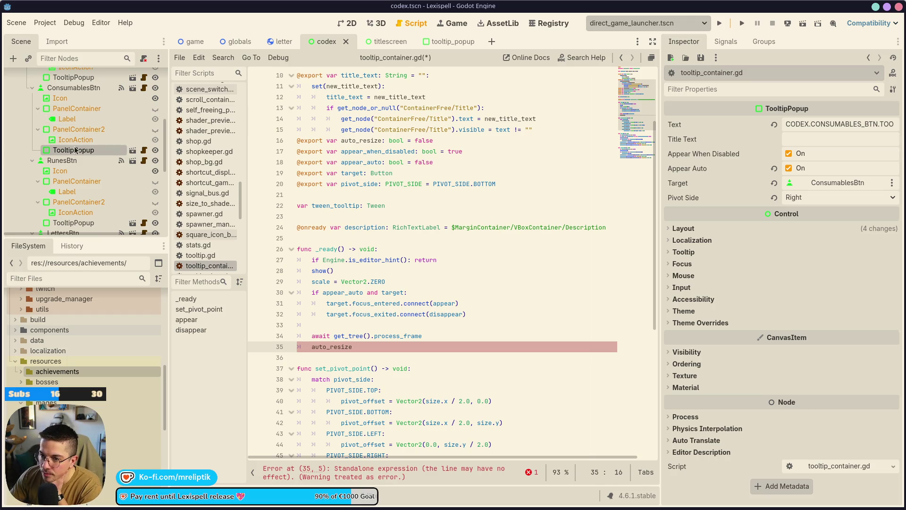
click(351, 24)
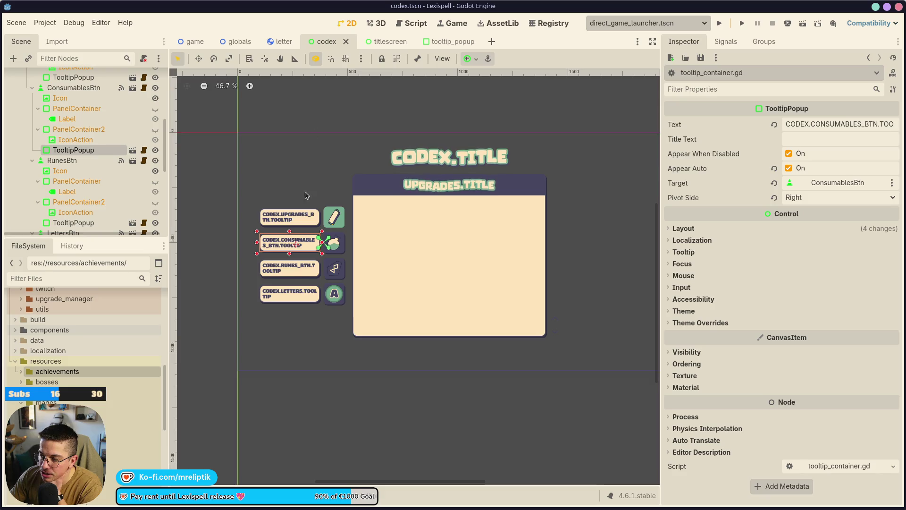
Step: Zoom in on the tooltips and open tooltip_popup.tscn from the TooltipPopup node to view its Description label
scroll(286, 245, up, 8)
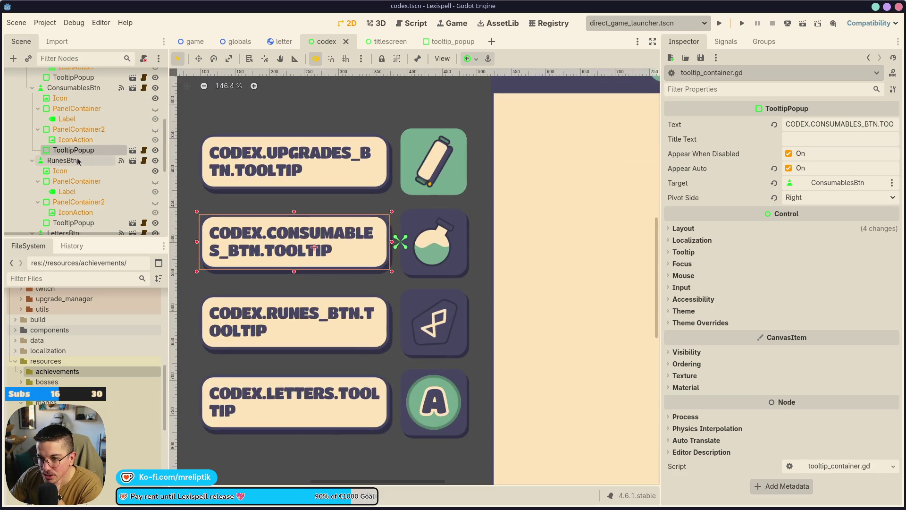
click(133, 151)
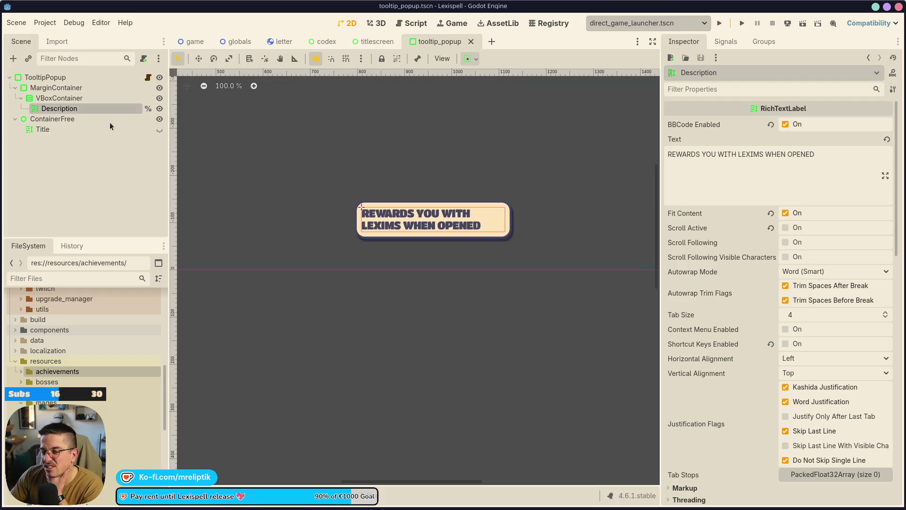
Step: Open tooltip_container.gd and nest the await process_frame line under 'if auto_resize:'
click(120, 188)
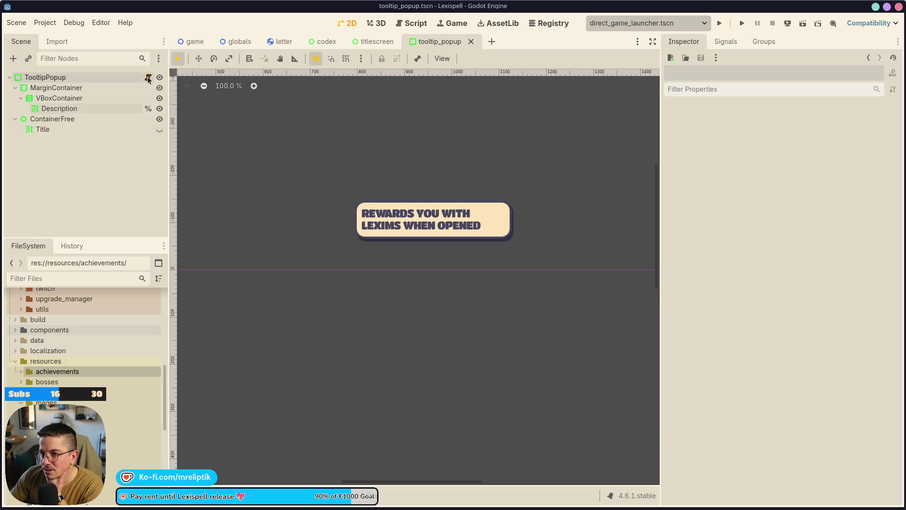
click(147, 77)
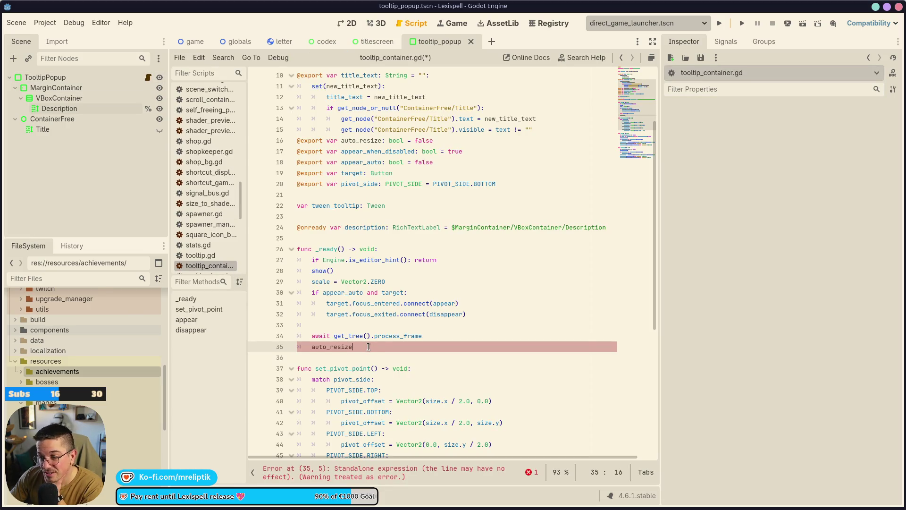
click(306, 348)
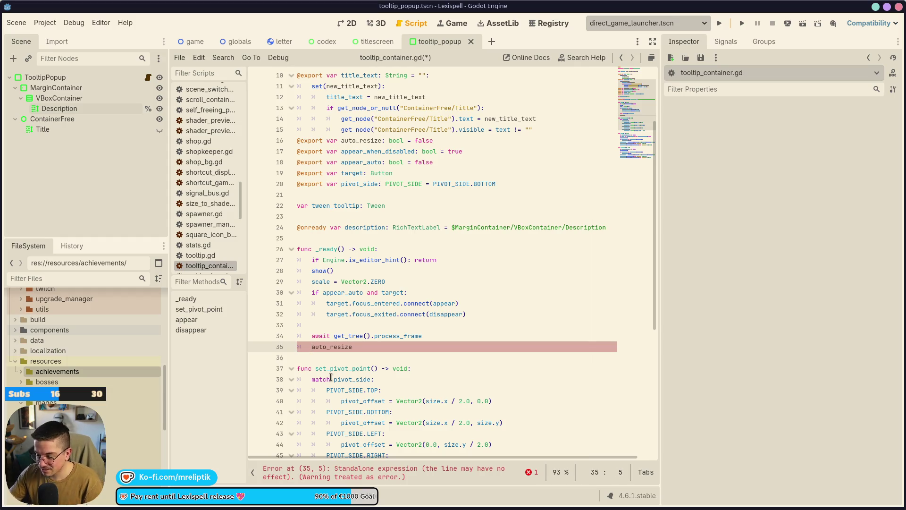
text(if)
key(End)
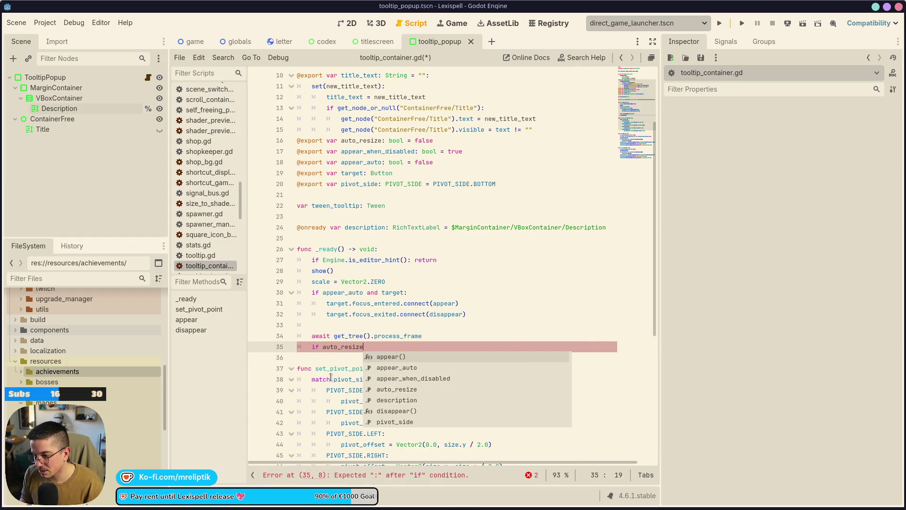
key(alt+Up)
text(:)
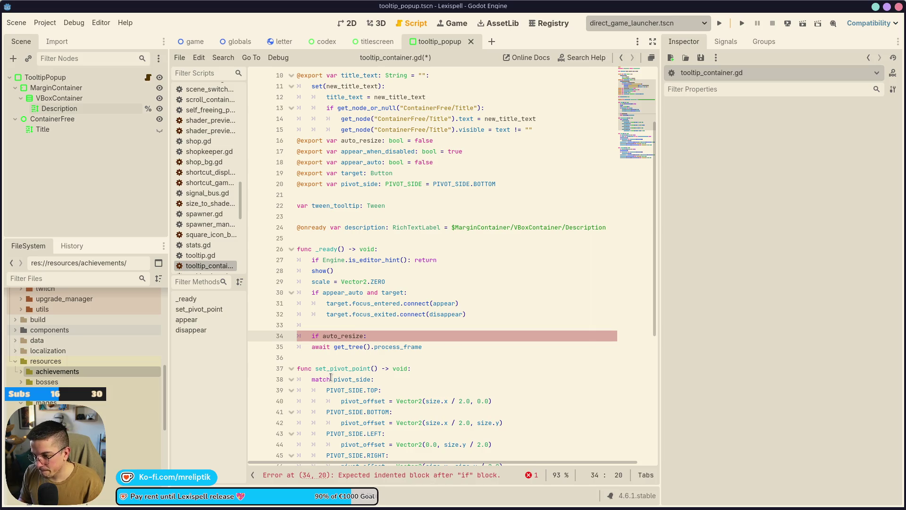
scroll(331, 377, down, 1)
key(Down)
key(Home)
key(Tab)
Step: Add a '# Compute size needed' comment on a new line below the frame wait
key(Down)
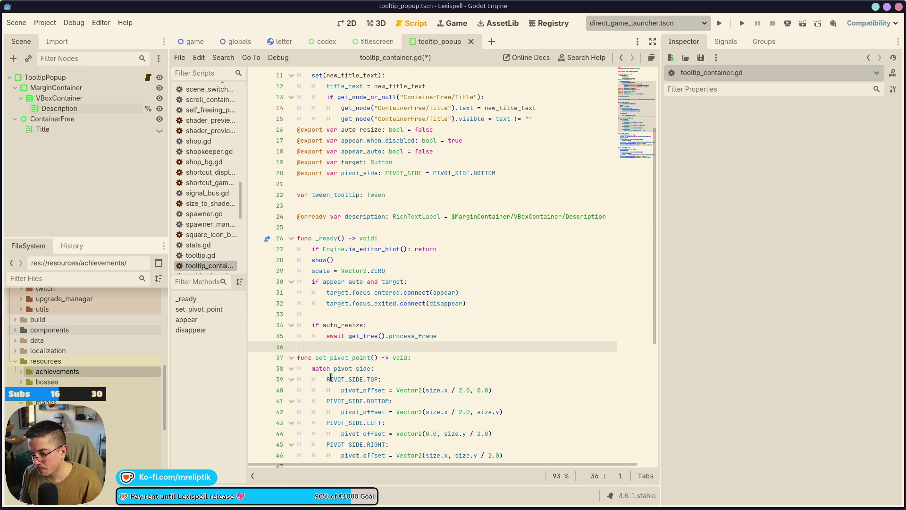
key(Return)
key(Up)
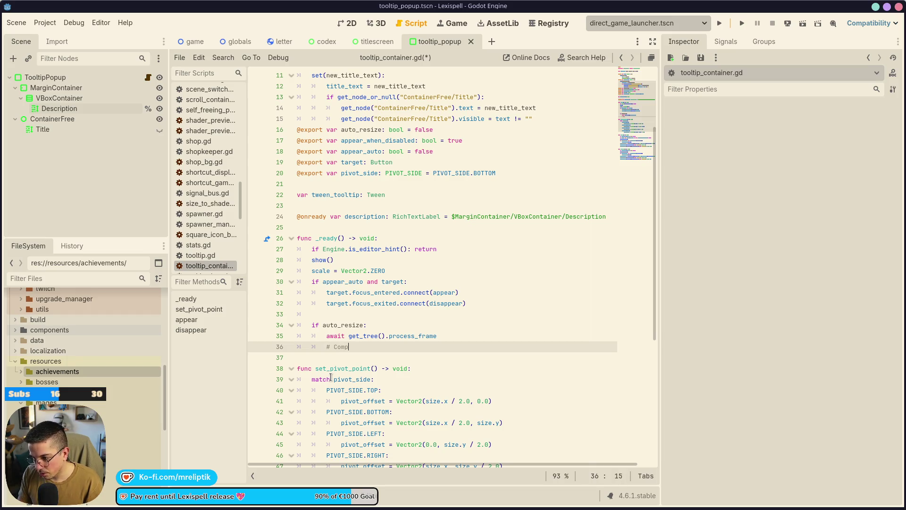
text(needed)
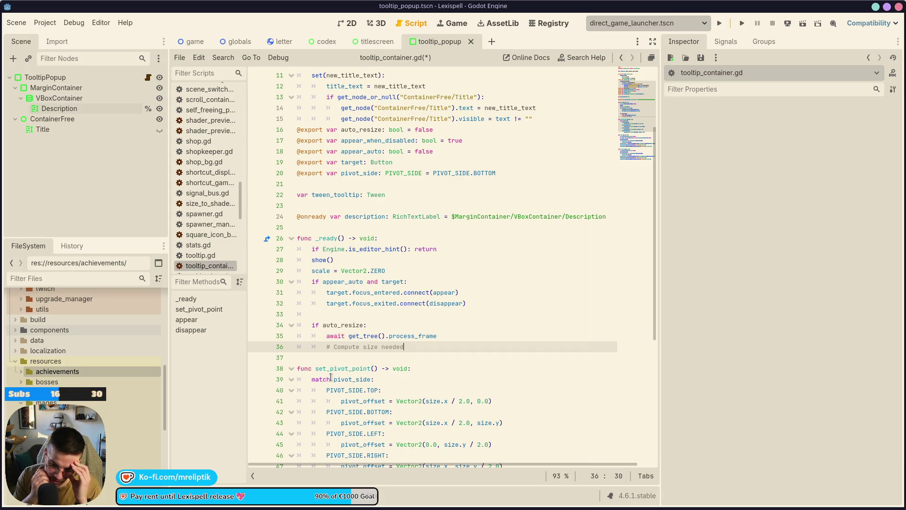
click(348, 23)
click(88, 108)
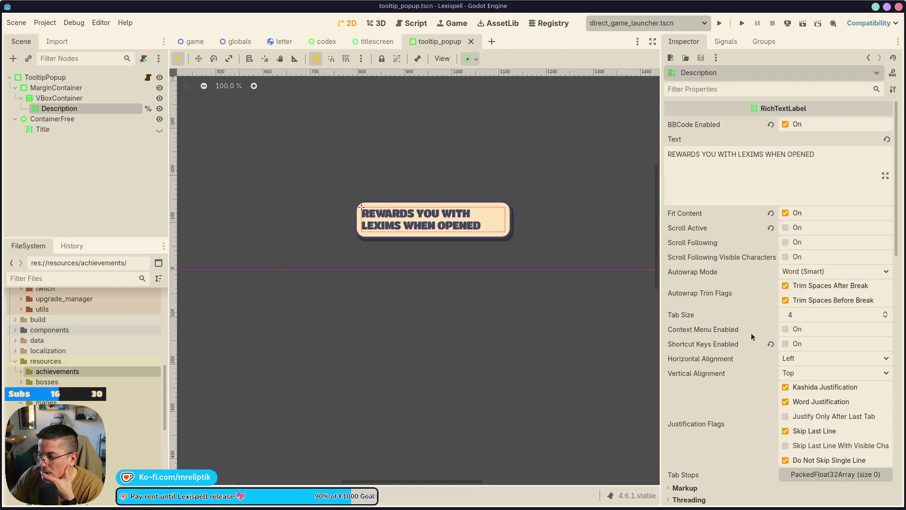
click(802, 271)
click(793, 287)
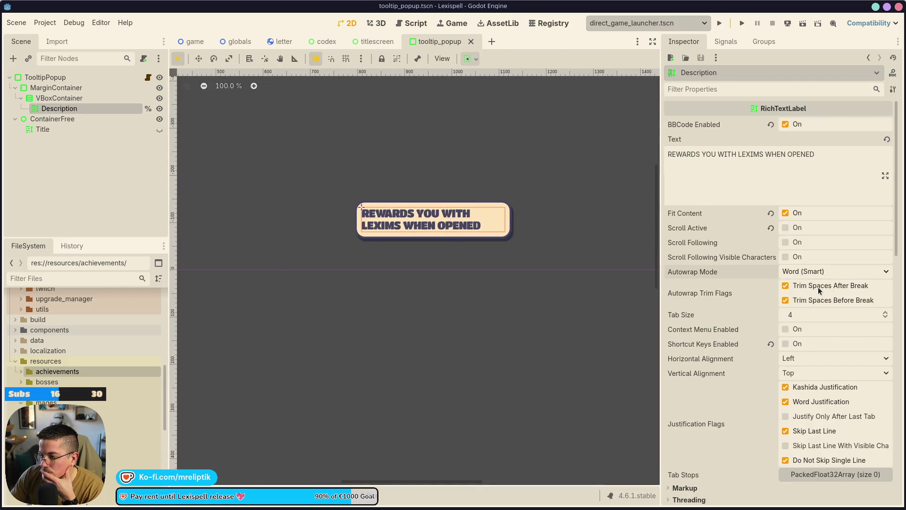
click(818, 276)
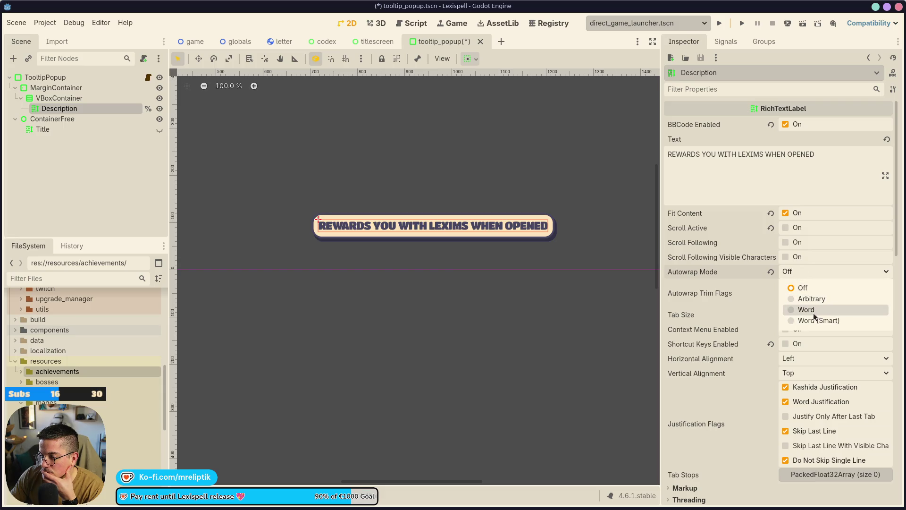
click(749, 277)
key(ctrl+z)
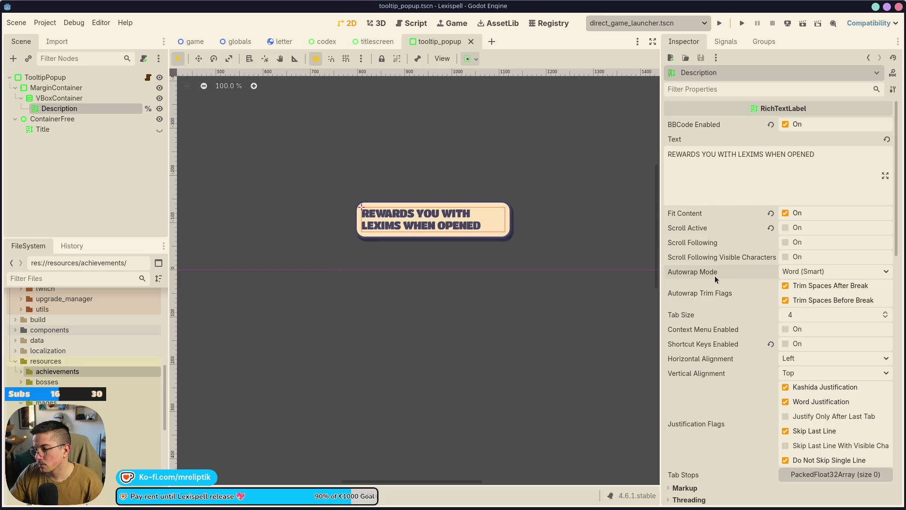
click(148, 77)
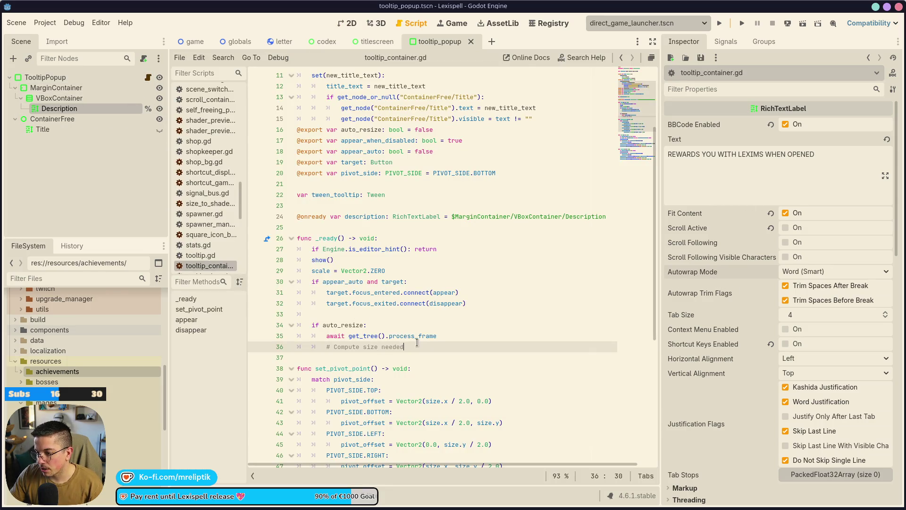
Step: Replace the size comment with the autowrap_mode property name
drag(433, 342, 324, 348)
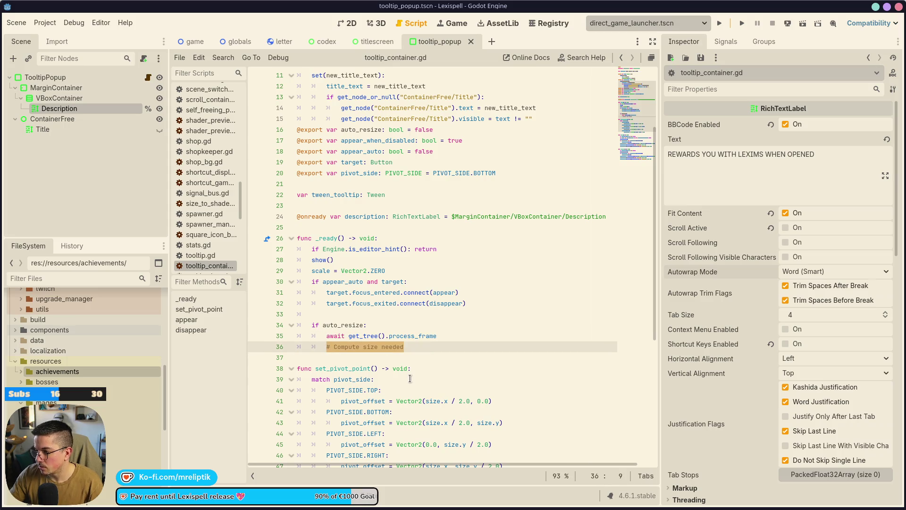
text(auwr)
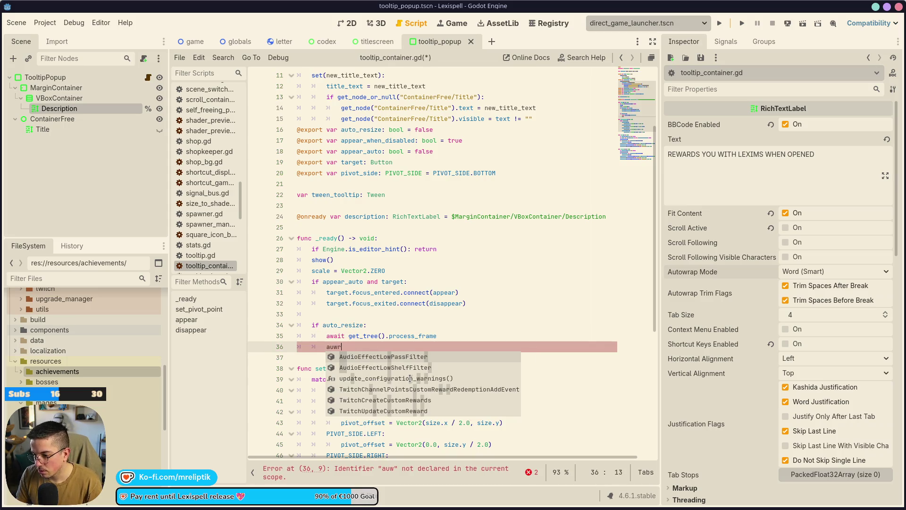
key(BackSpace)
key(BackSpace)
text(towra)
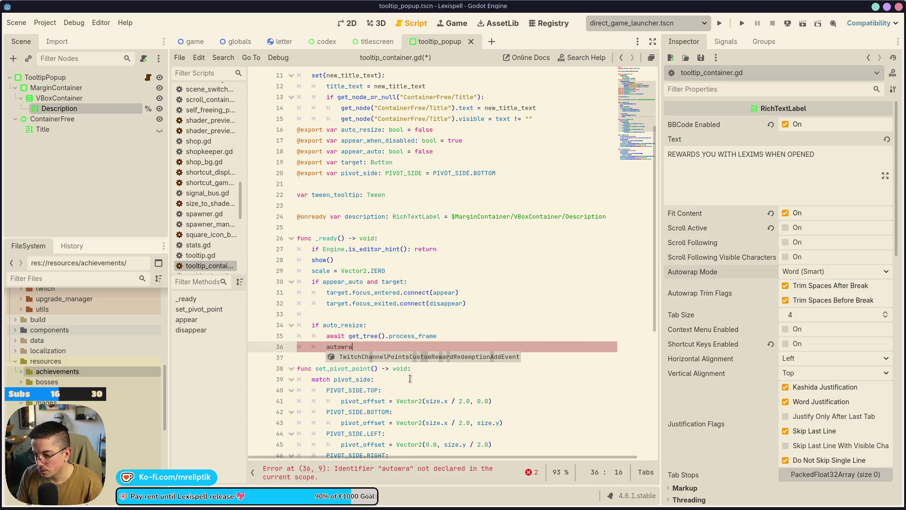
right_click(692, 273)
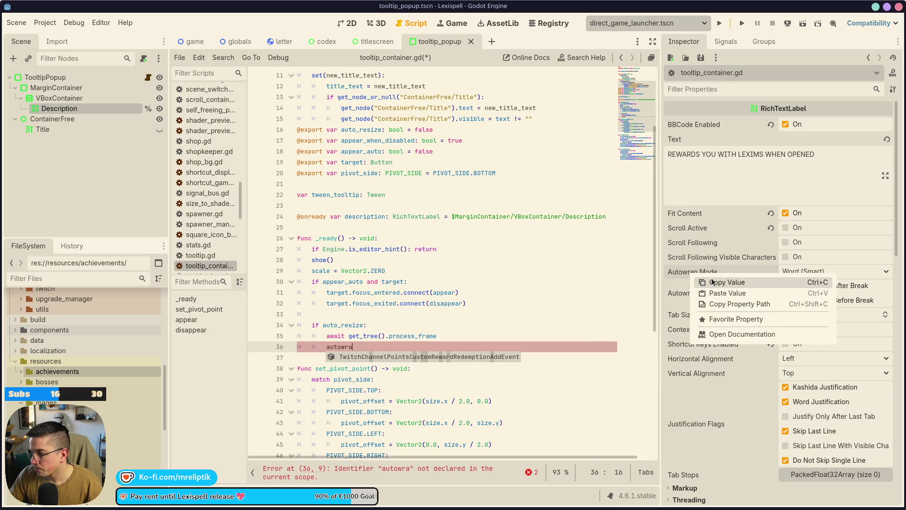
click(740, 304)
double_click(389, 352)
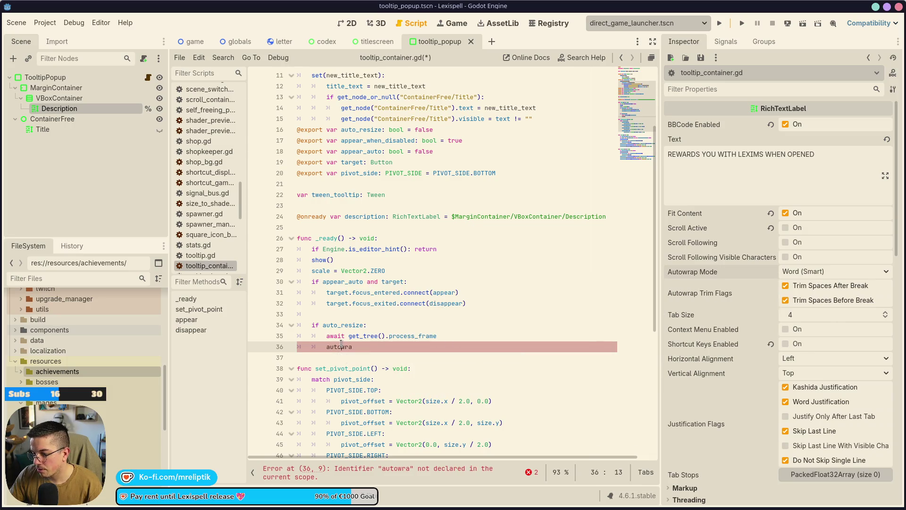
text(autowrap_mode)
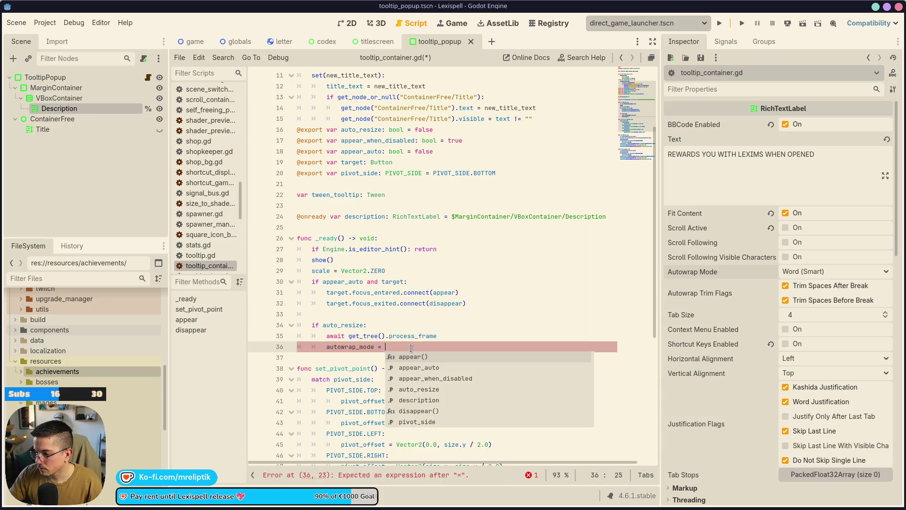
Step: Assign autowrap_mode = TextServer.AUTOWRAP_OFF, picking AUTOWRAP_OFF from autocomplete
text(W)
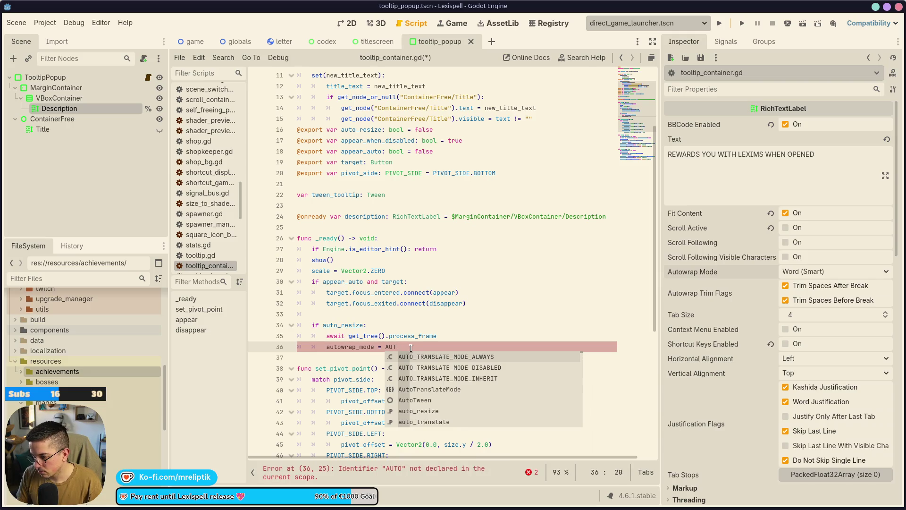
text(RAP)
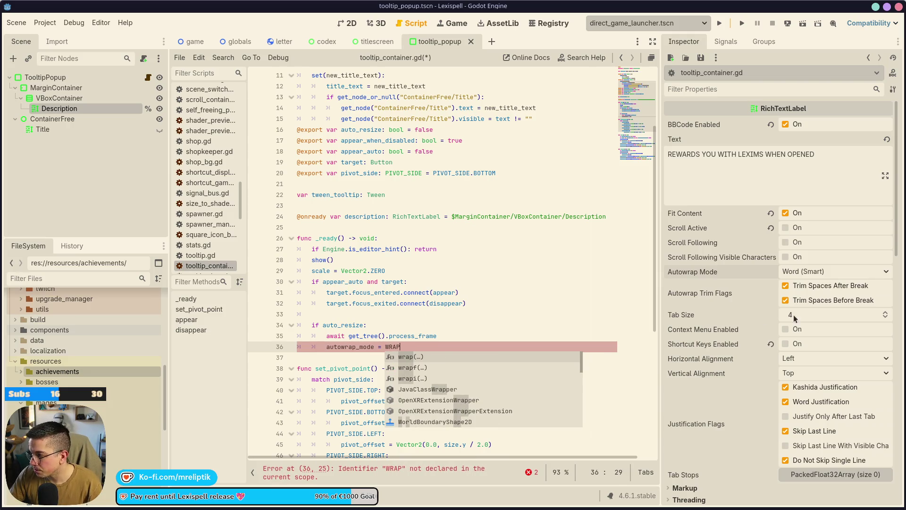
mouse_move(713, 274)
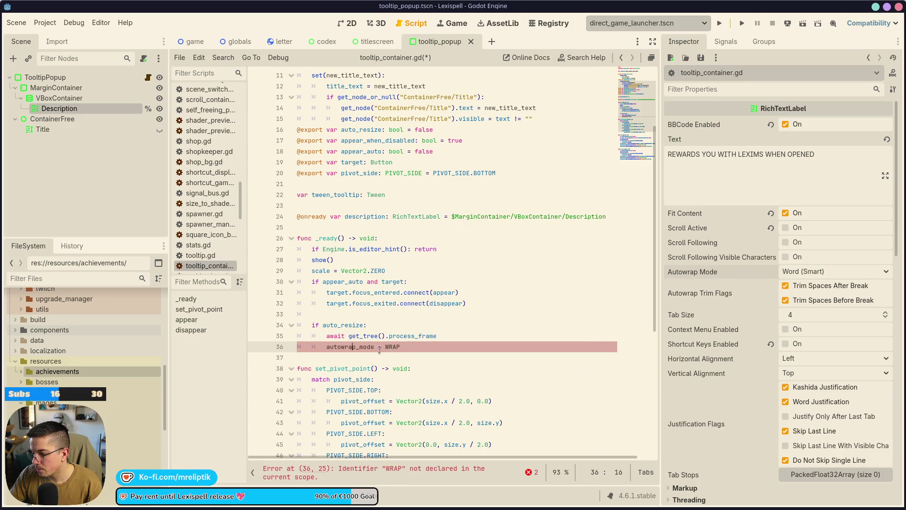
key(BackSpace)
key(BackSpace)
key(BackSpace)
text(AutoWra)
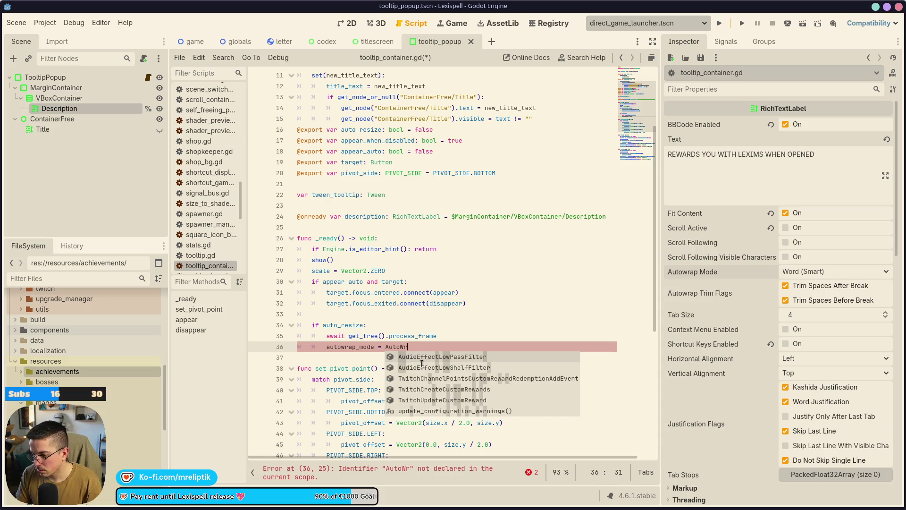
key(ctrl+shift+Left)
text(TextSert)
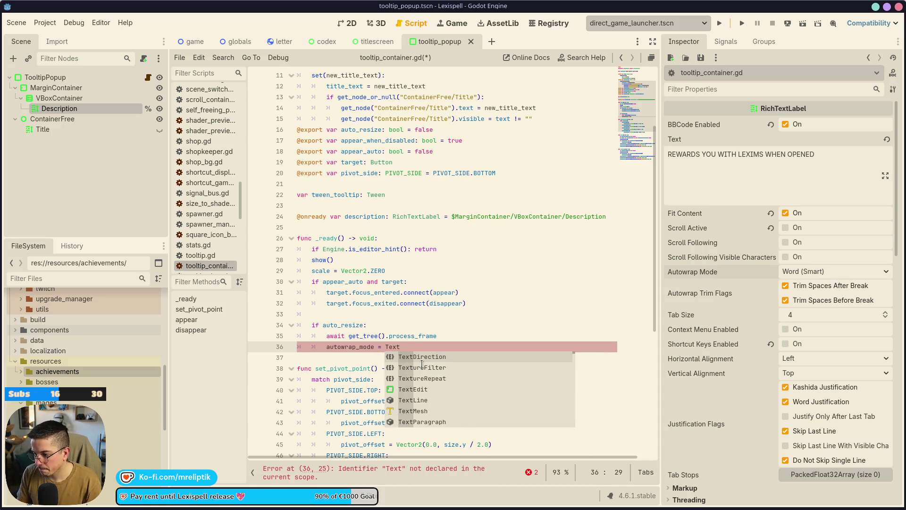
key(BackSpace)
text(ver.)
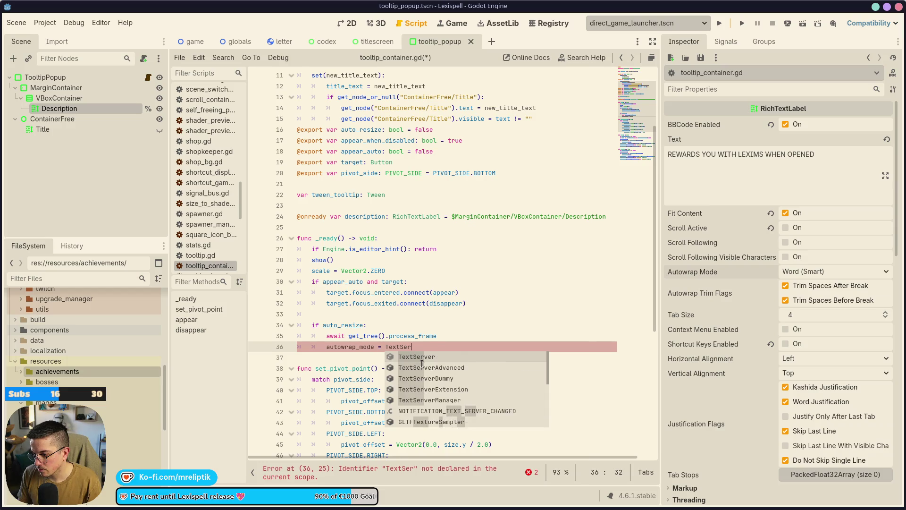
key(Down)
key(Down)
key(Down)
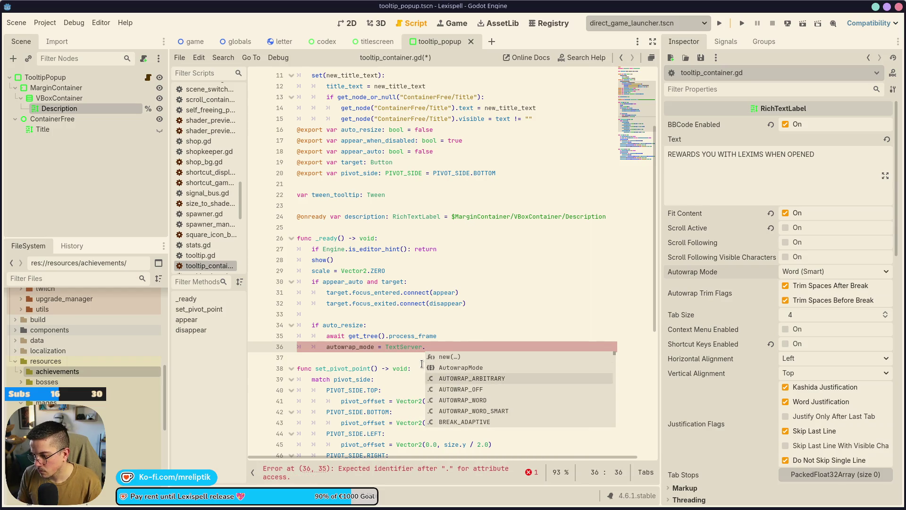
key(Return)
key(Return)
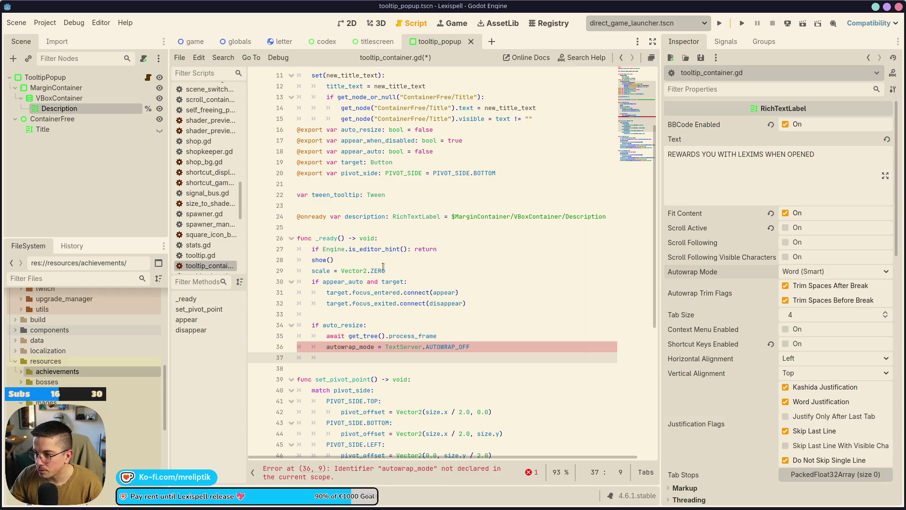
key(Up)
Step: Prefix the line with description. and add 'size = Vector2.ZERO' below it, saving the script
text(desc)
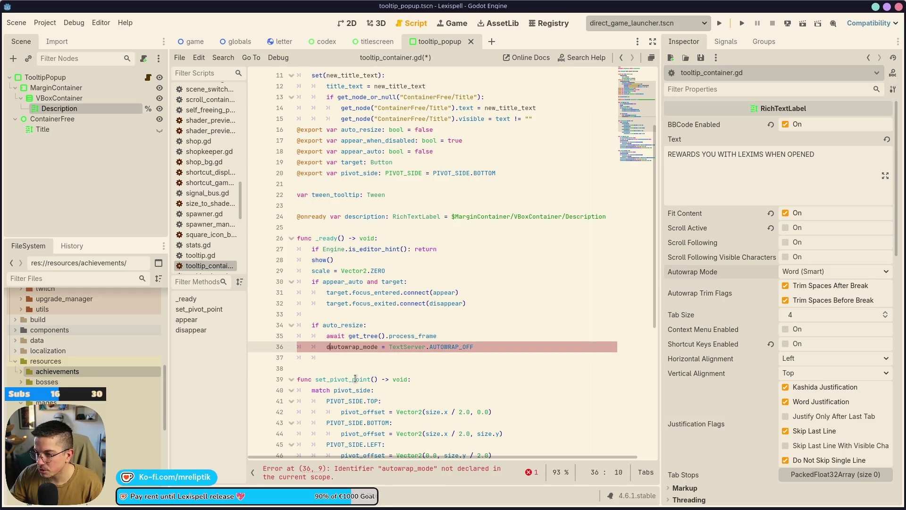
key(Return)
text(.)
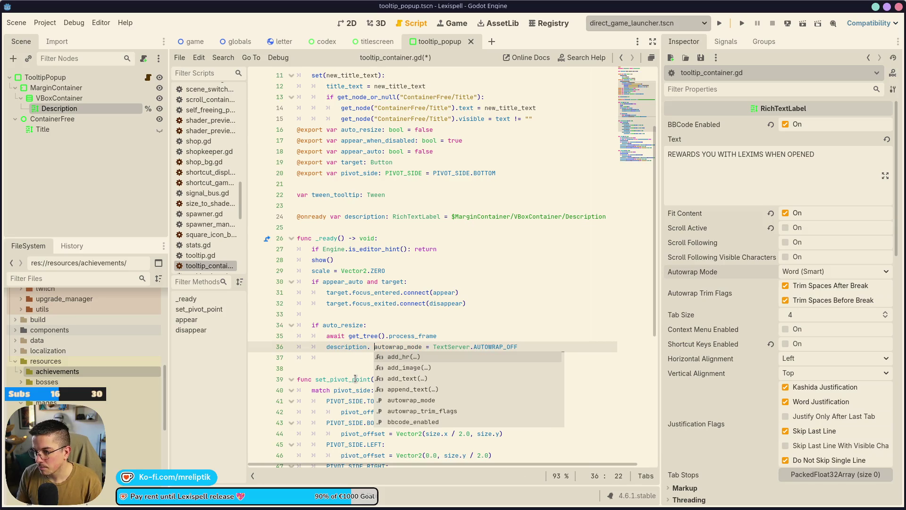
key(ctrl+s)
key(Down)
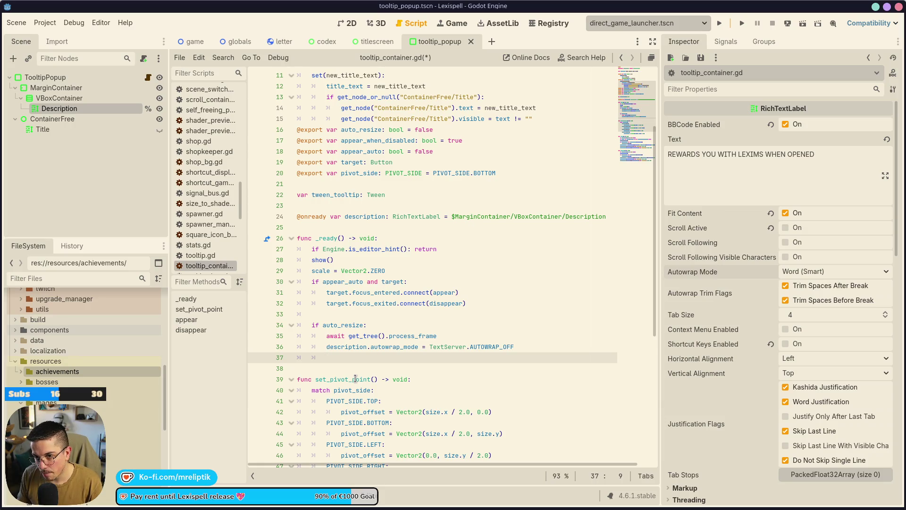
text(size)
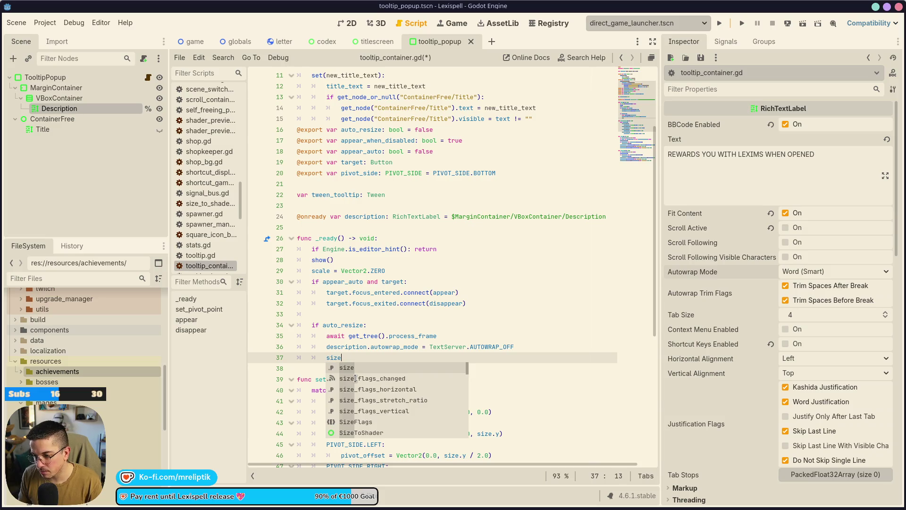
text( = Vector2)
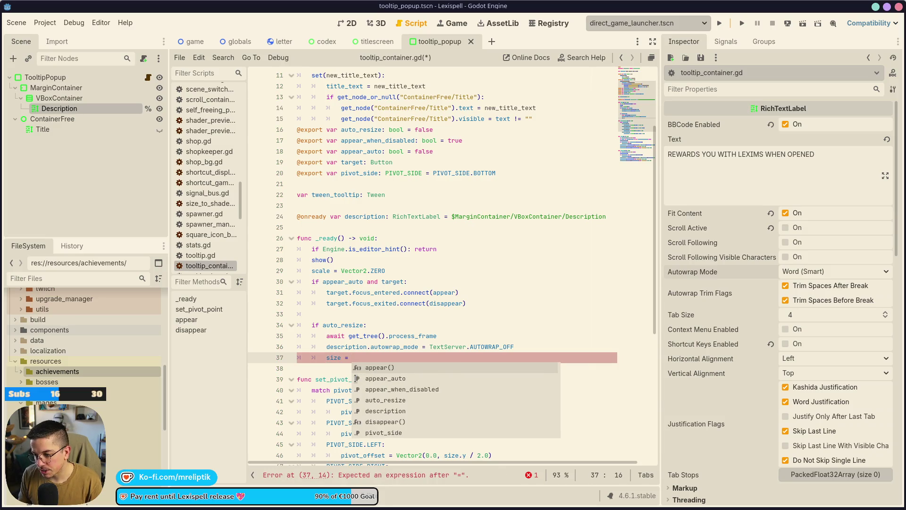
text(.ZERO)
key(ctrl+s)
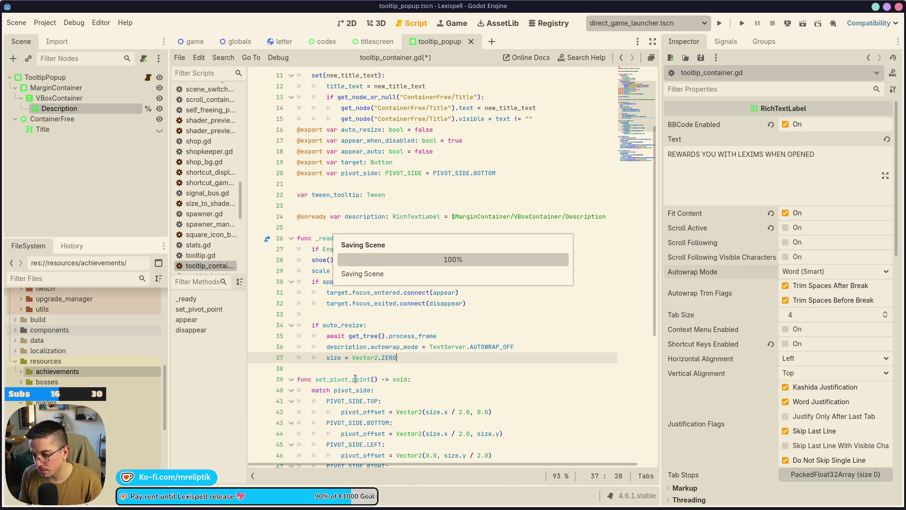
Step: Add the comment '# Force size to zero to let Godot recompute the min size' above the size reset
key(Return)
key(Up)
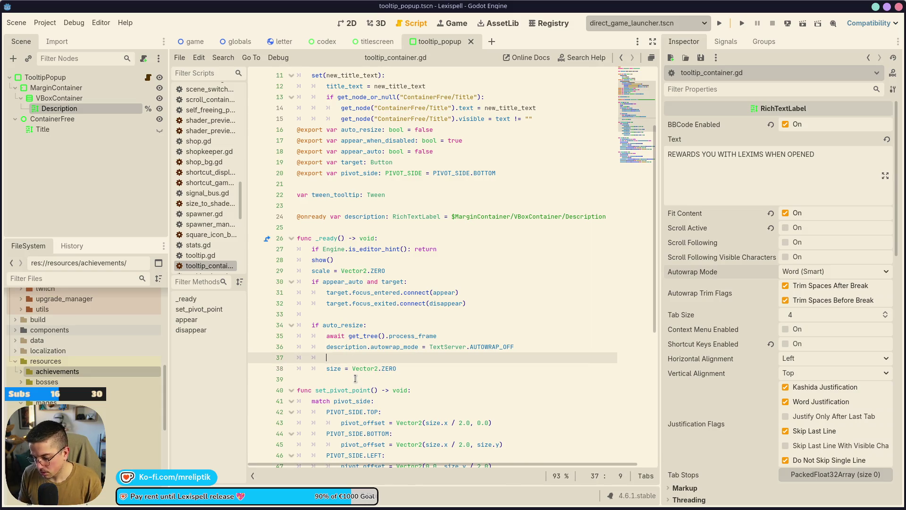
text(size to z)
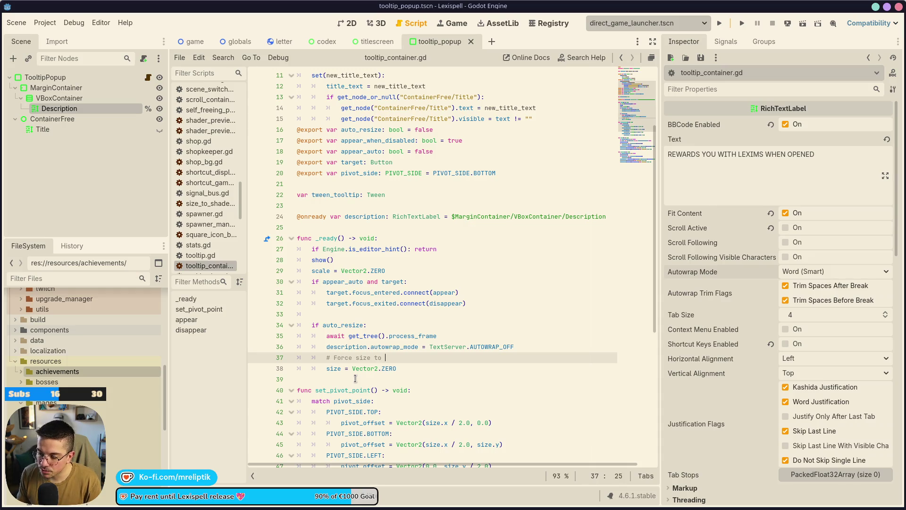
text(ero to let )
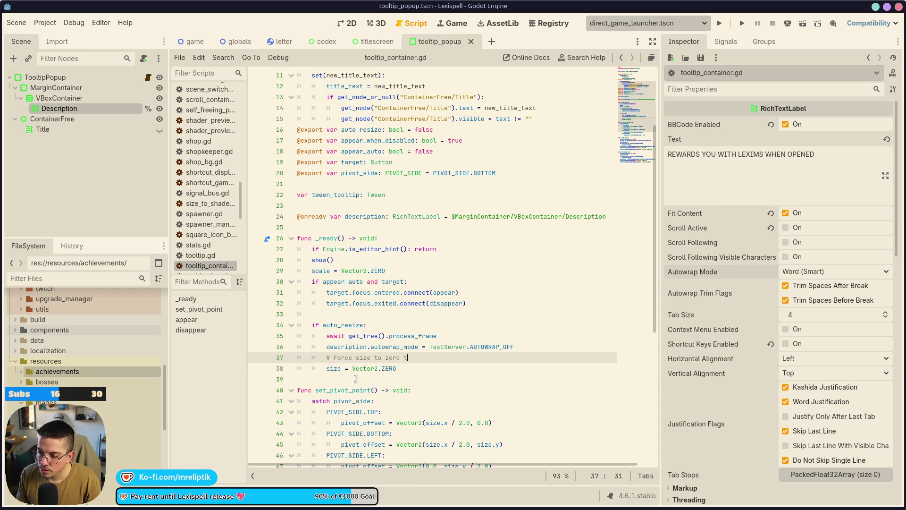
text(Godot recompute t)
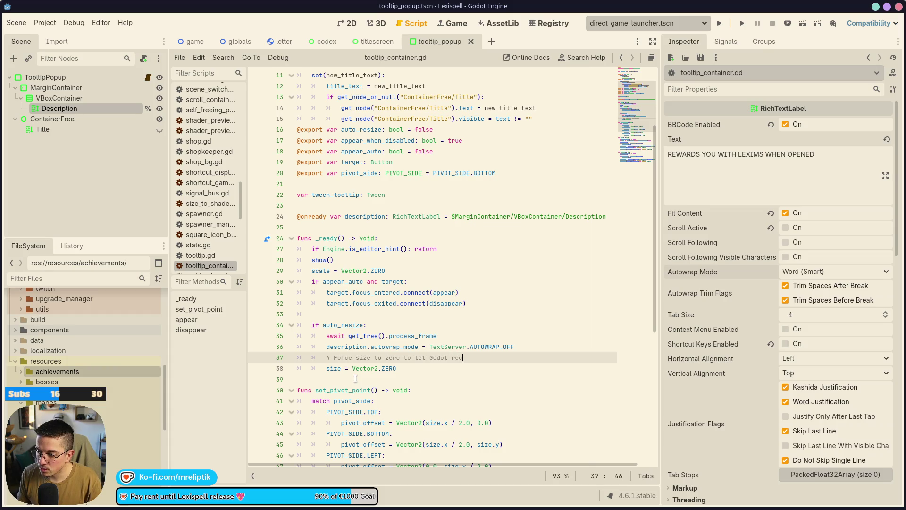
text(he min )
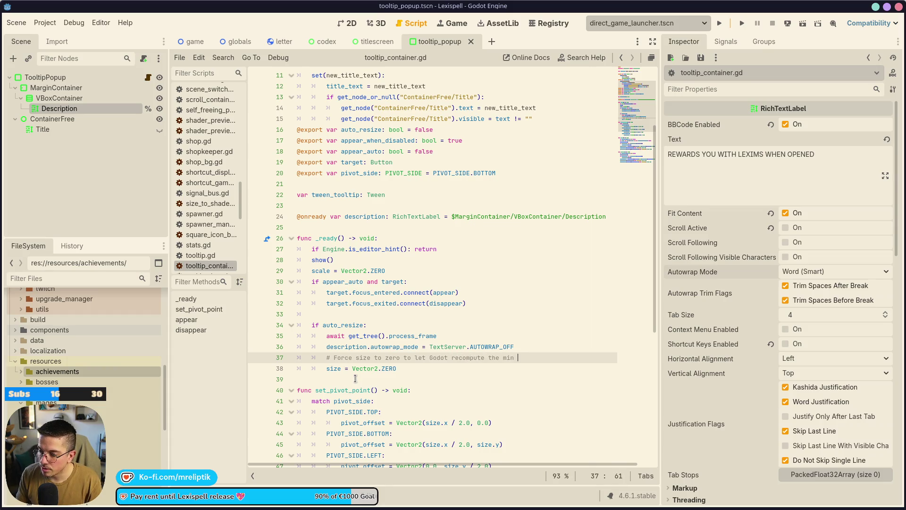
text(size)
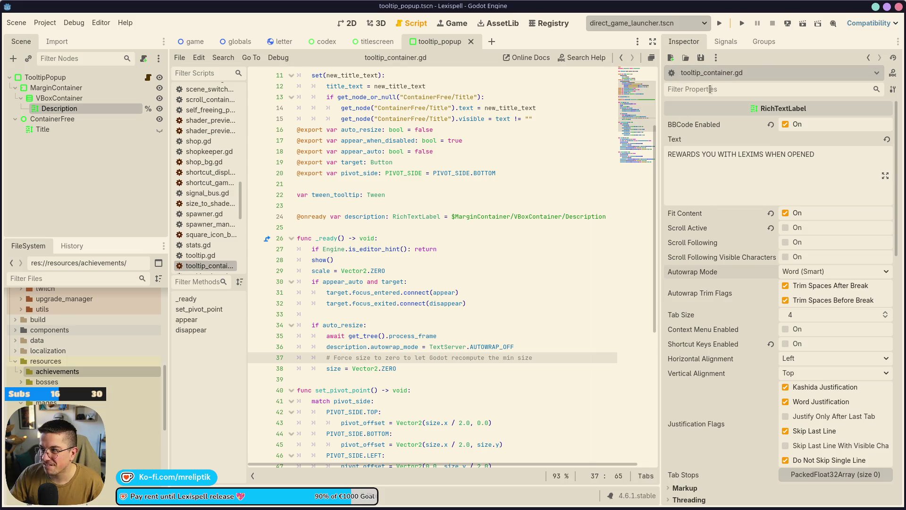
click(724, 24)
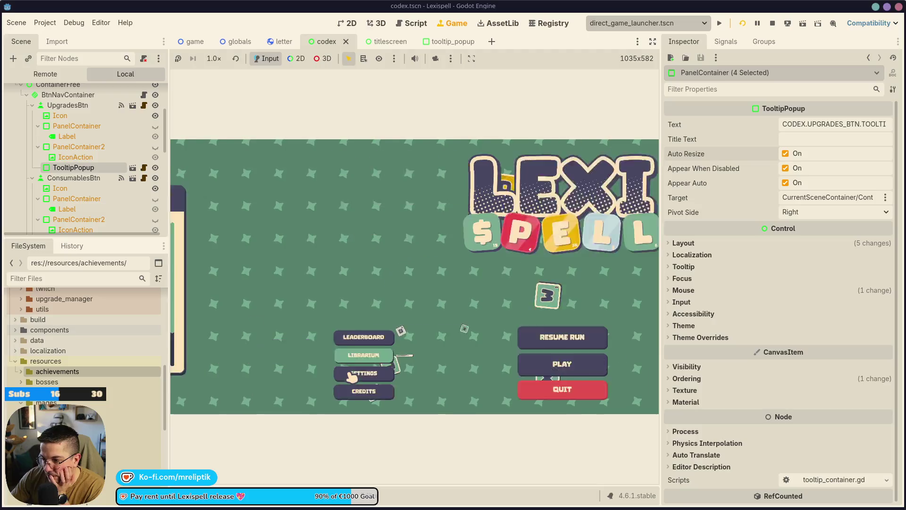
Step: In the running game, open Librarium and check the Scrolls tooltip, then return to the 2D codex scene
click(361, 357)
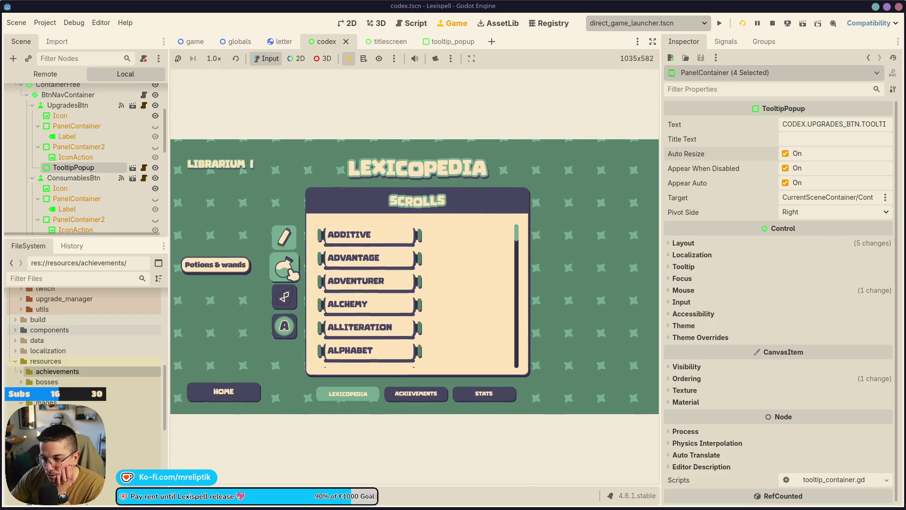
click(285, 240)
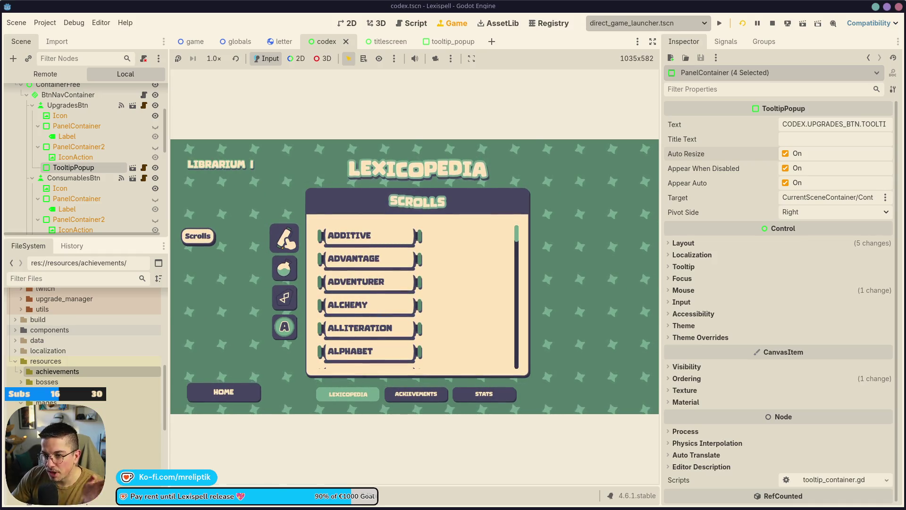
click(347, 23)
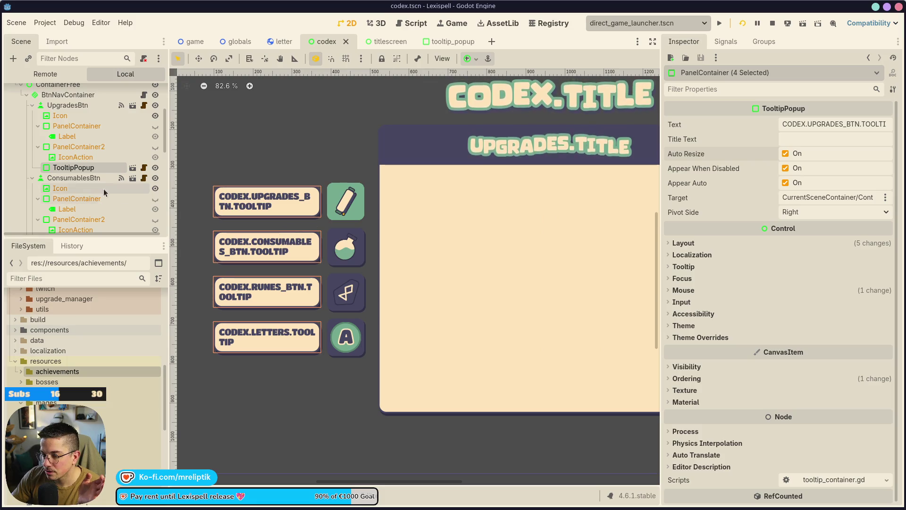
Step: Narrow the UpgradesBtn TooltipPopup, undo the resize, and open codex.gd
click(67, 208)
click(72, 167)
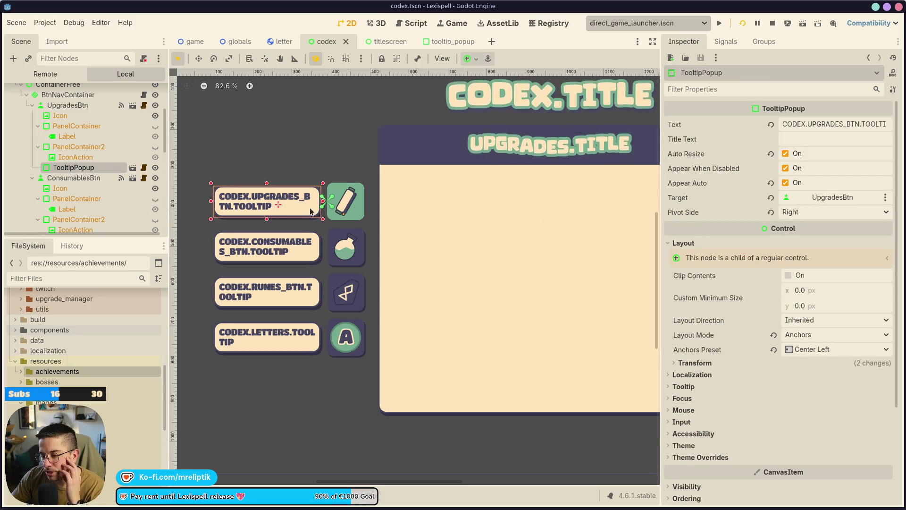
drag(322, 202, 220, 202)
key(ctrl+z)
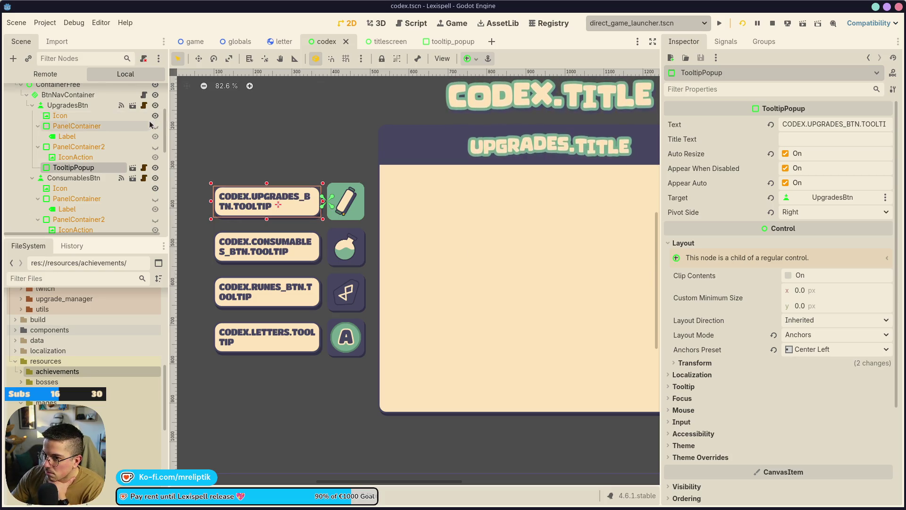
scroll(85, 155, up, 5)
click(143, 93)
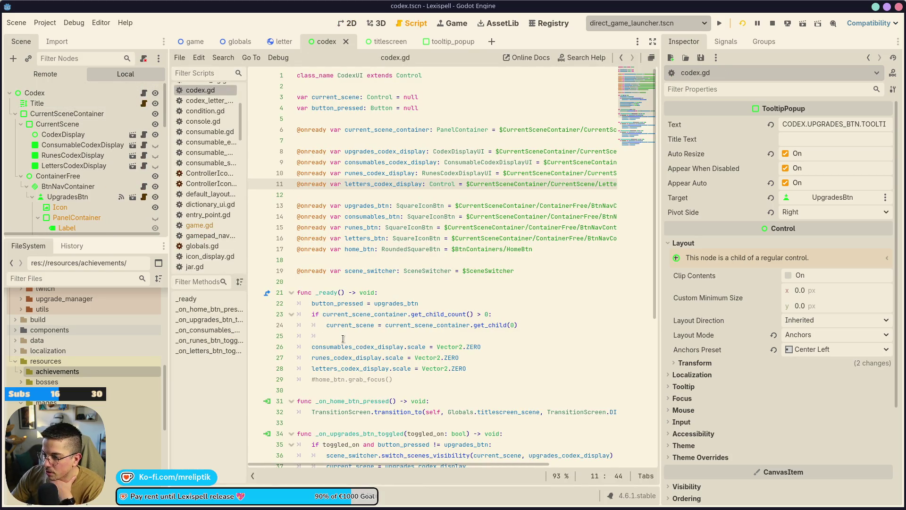
Step: Open tooltip_container.gd from the tooltip_popup scene and review the auto_resize, pivot_side and set_pivot_point code
click(449, 42)
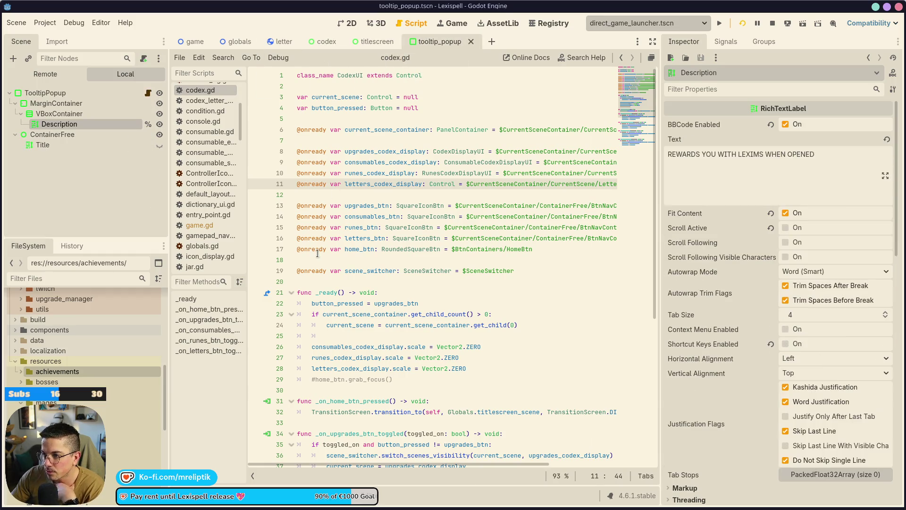
click(149, 92)
scroll(379, 297, down, 1)
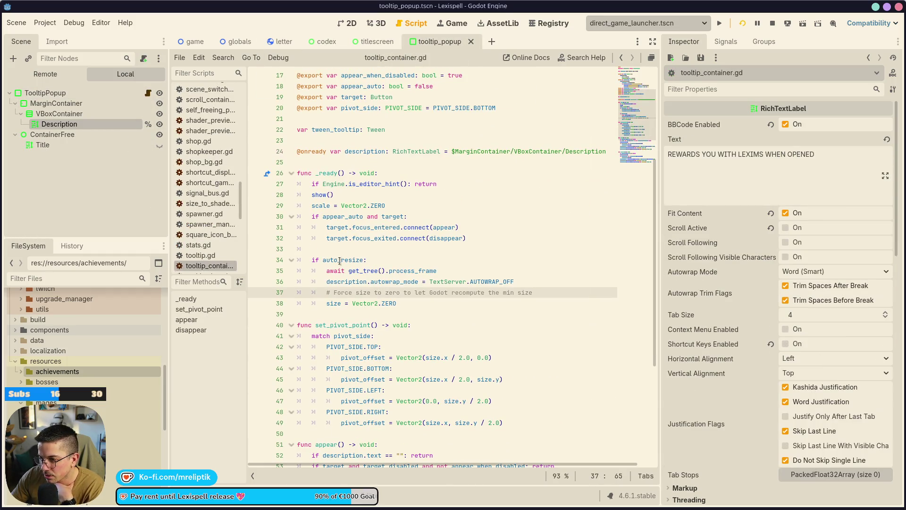
double_click(341, 260)
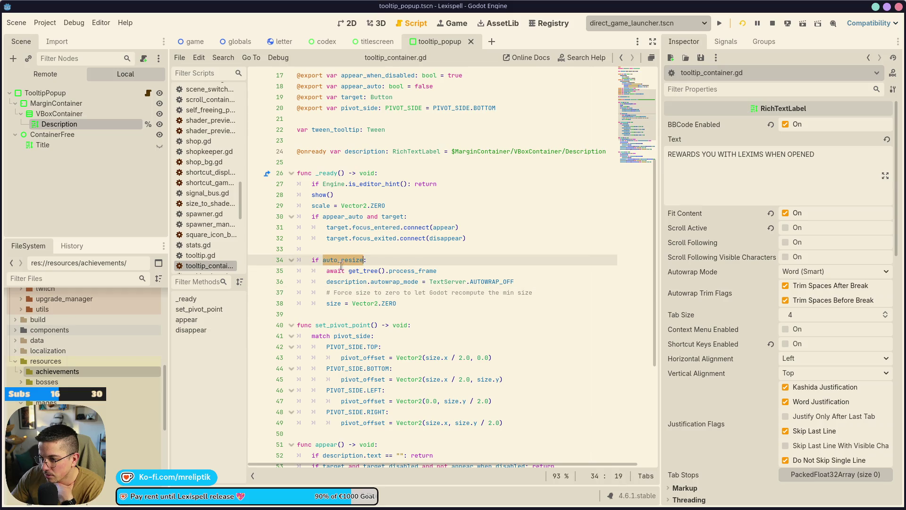
double_click(352, 336)
double_click(340, 325)
scroll(396, 309, down, 3)
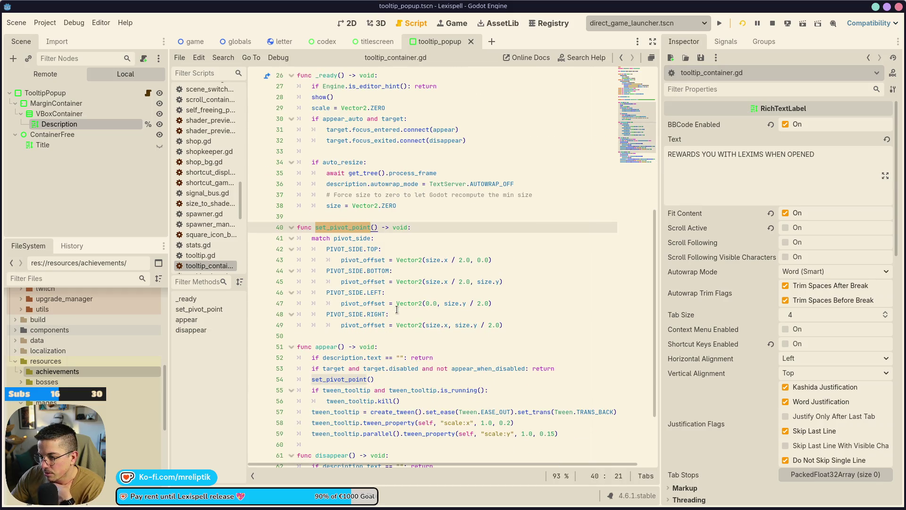
mouse_move(396, 304)
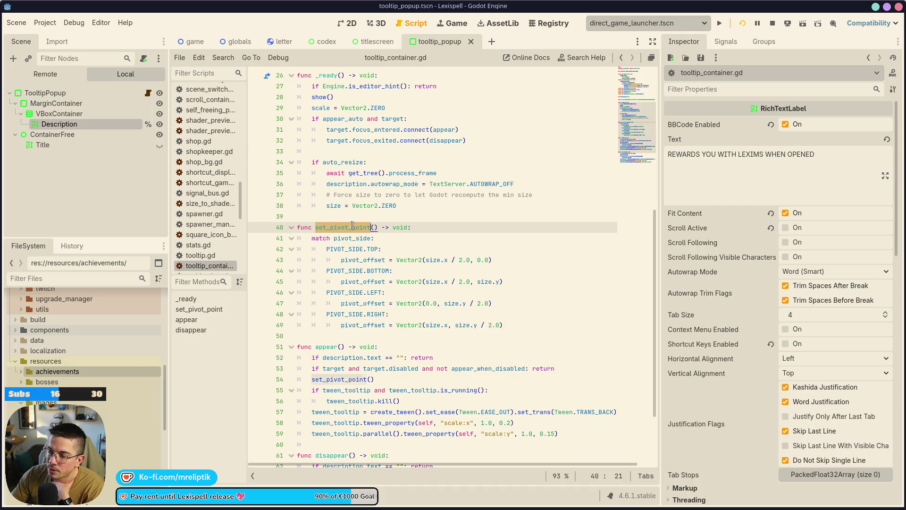
scroll(433, 261, up, 3)
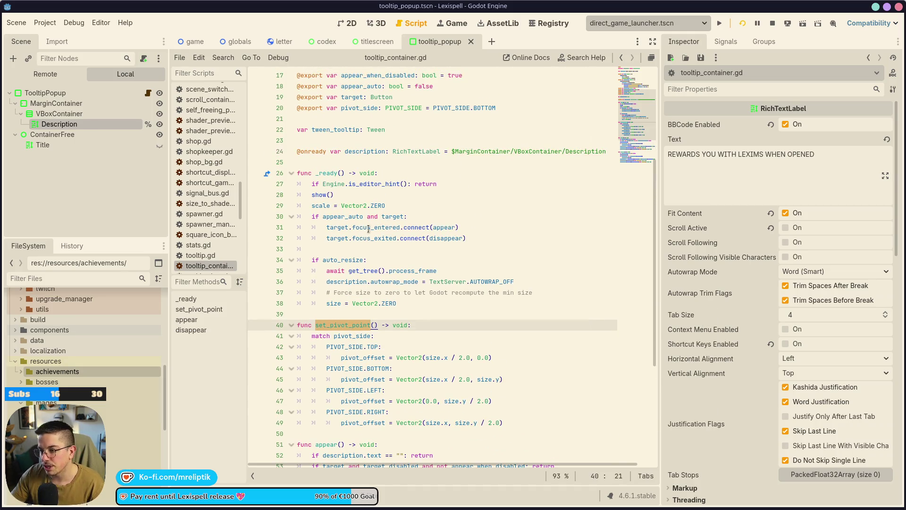
Step: Insert a set_pivot_point() call before the auto_resize block in _ready and save
click(350, 249)
key(Return)
text(set_pivot_point()
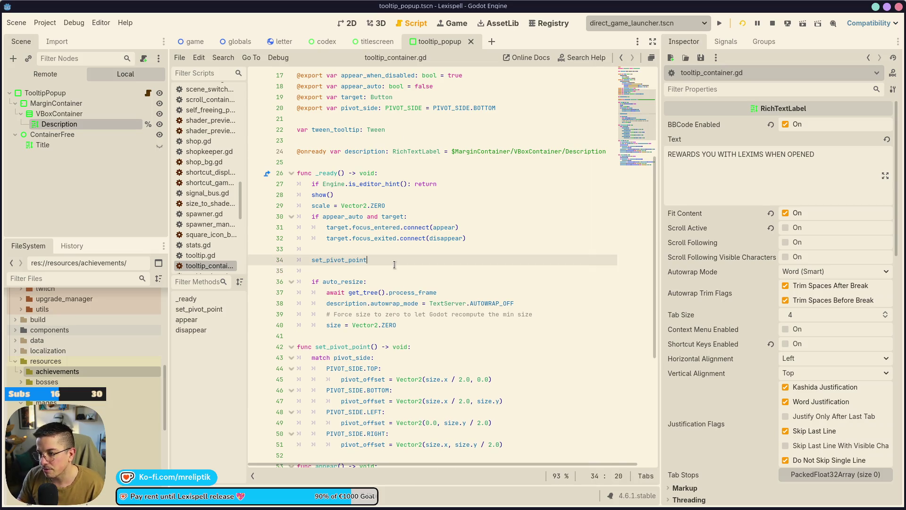
key(ctrl+s)
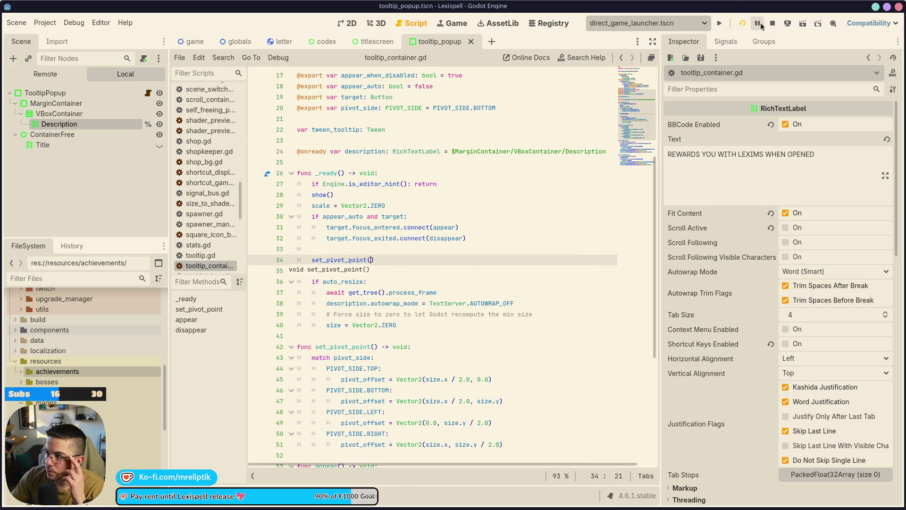
click(742, 24)
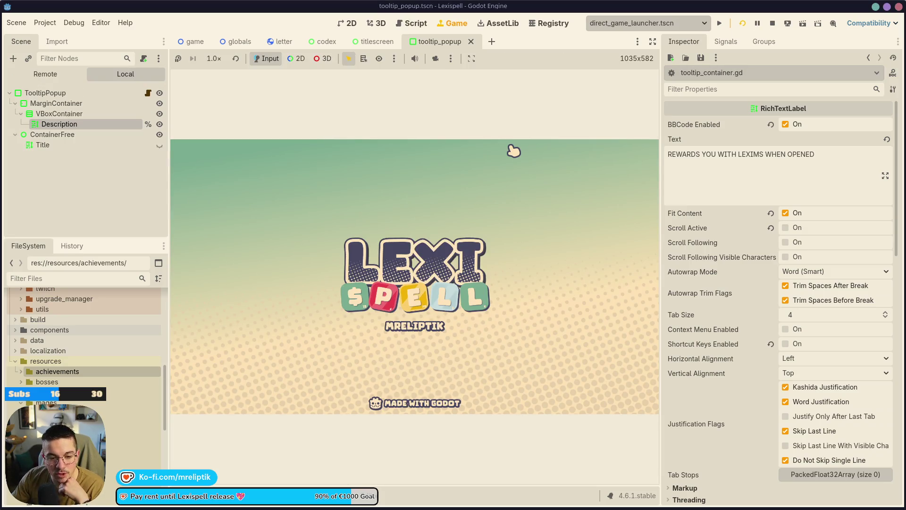
Step: Skip the splash and Supported Inputs screens, then open LIBRARIUM to check the icon tooltips
click(513, 151)
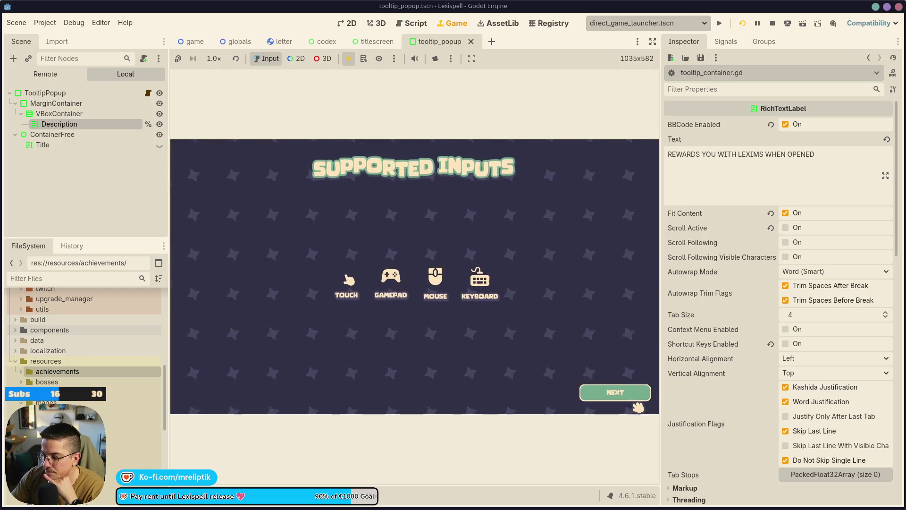
click(586, 397)
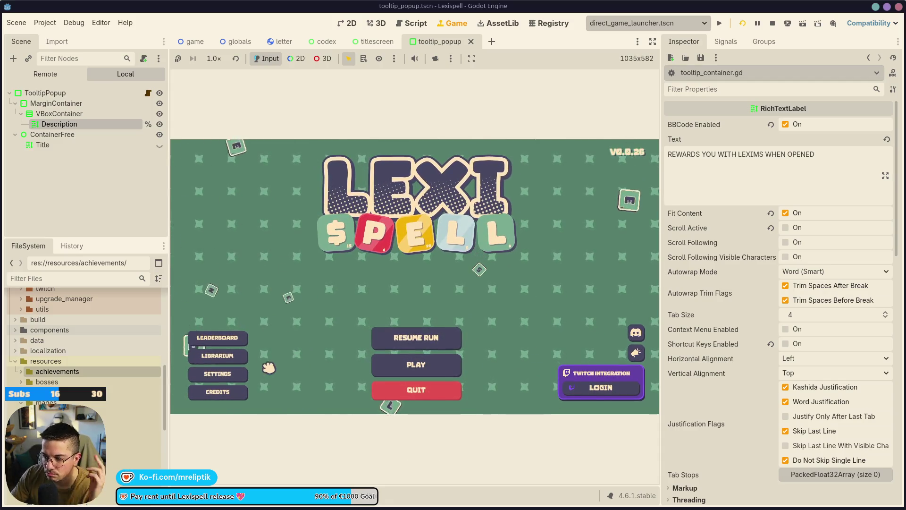
click(218, 356)
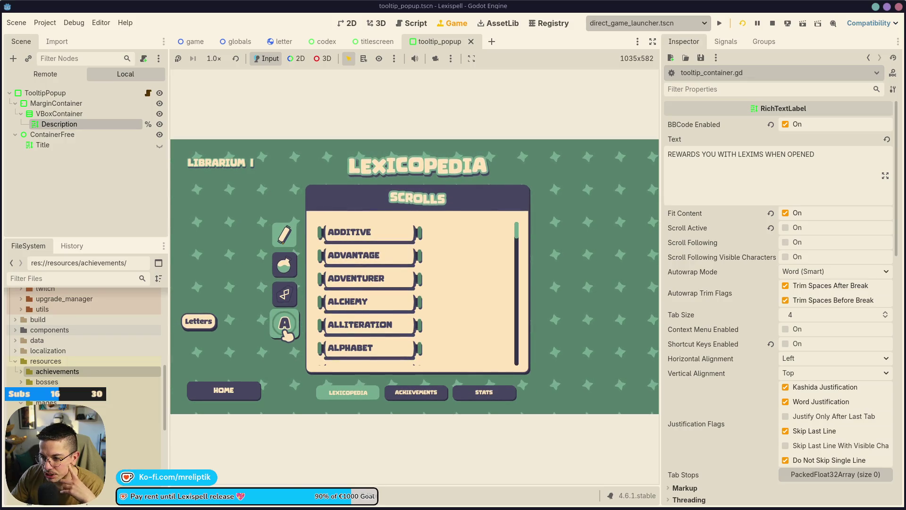
key(ctrl+F3)
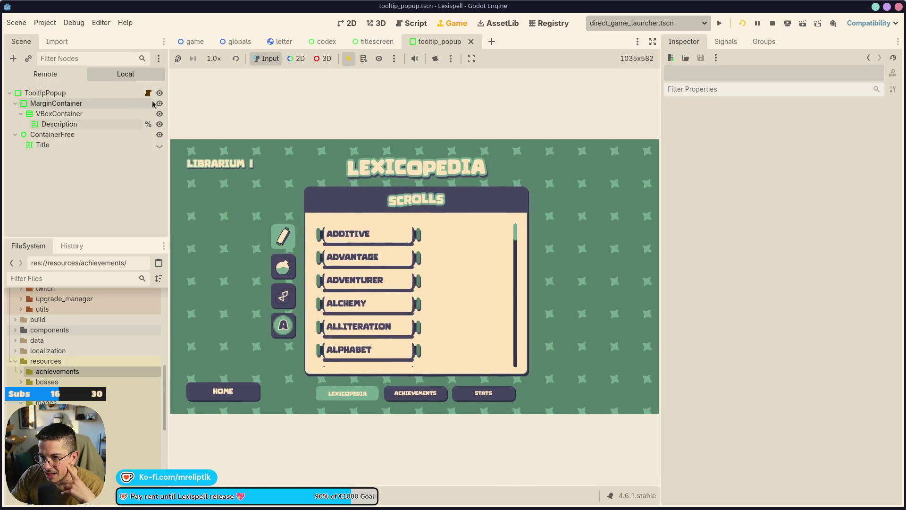
double_click(337, 259)
scroll(418, 303, down, 3)
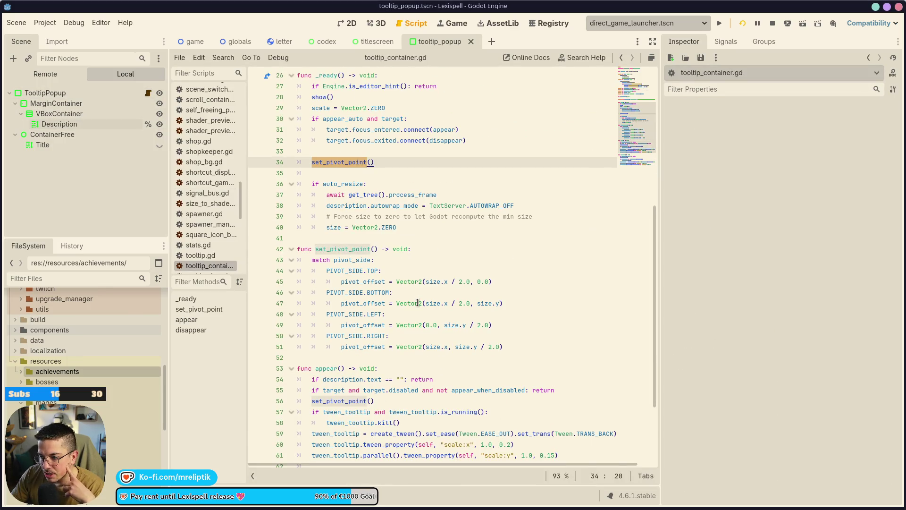
double_click(368, 282)
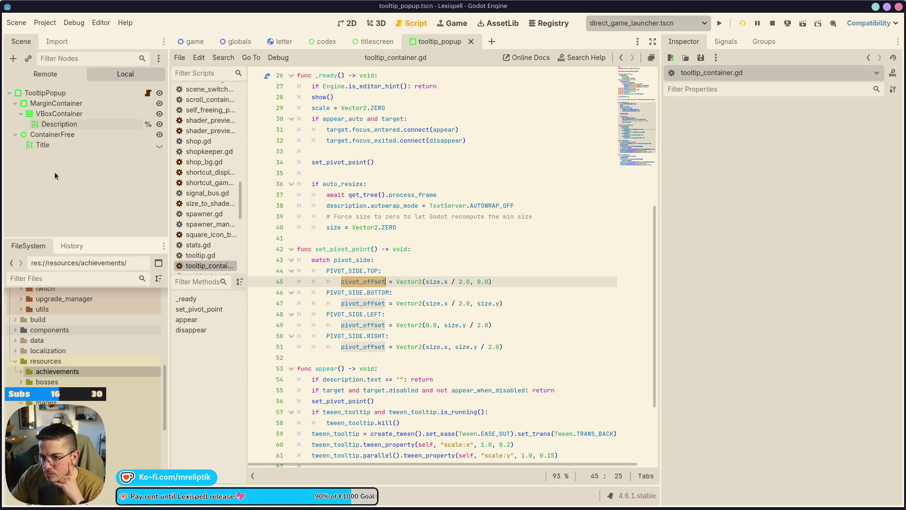
click(59, 124)
Step: In the 2D view, trial-delete the Description text after REWARDS, then undo it
click(347, 23)
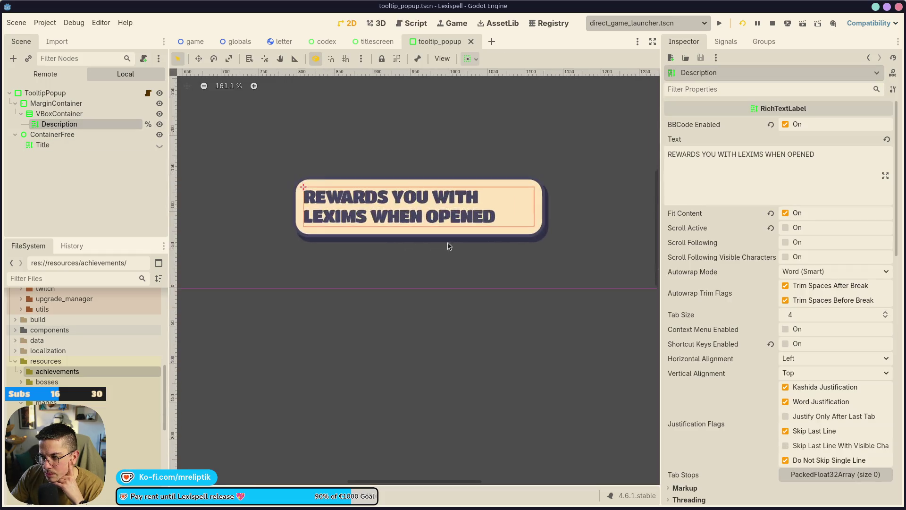
scroll(282, 218, down, 4)
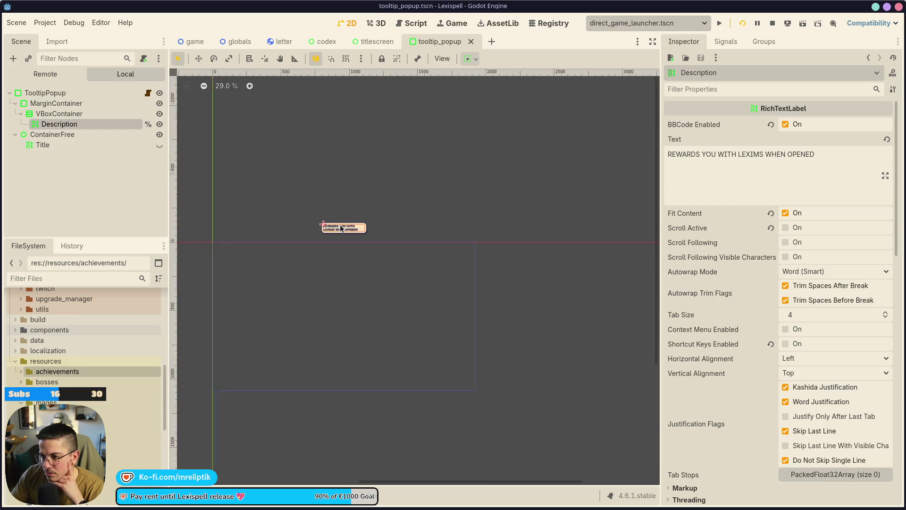
scroll(283, 222, up, 7)
drag(815, 155, 680, 156)
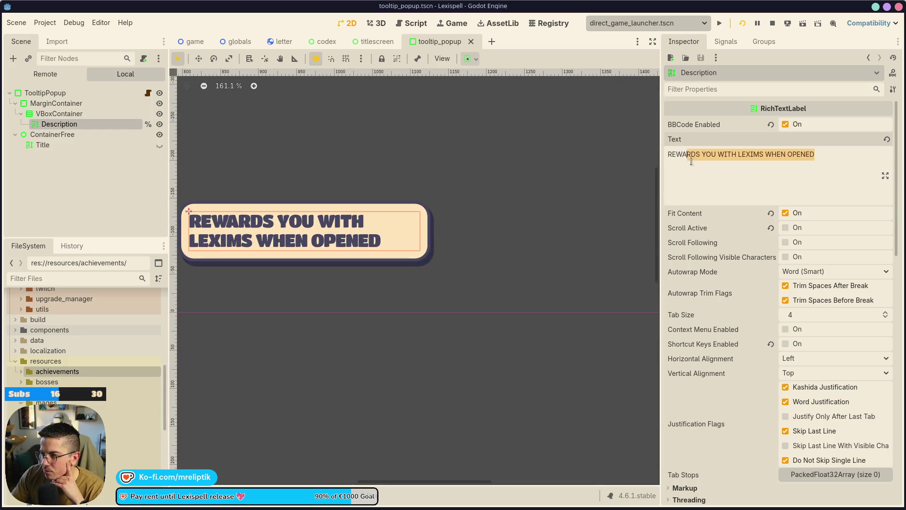
click(702, 155)
key(shift+End)
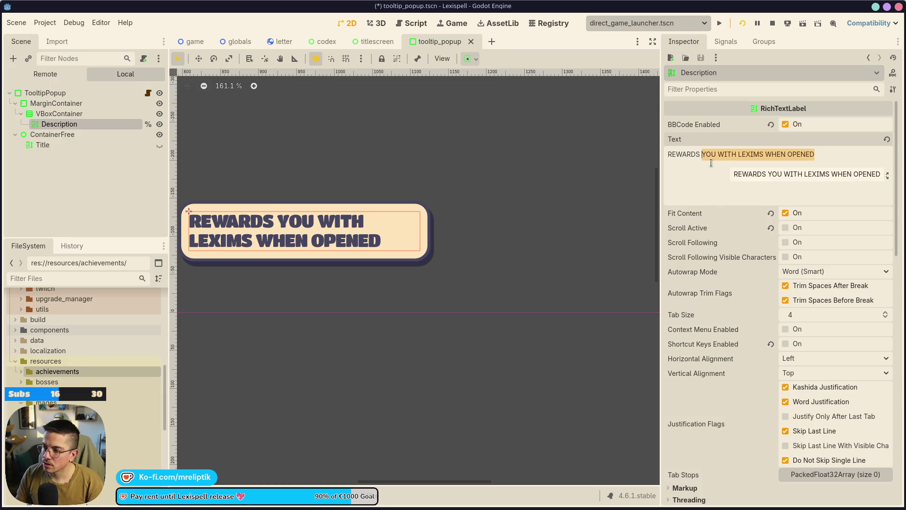
key(BackSpace)
key(ctrl+z)
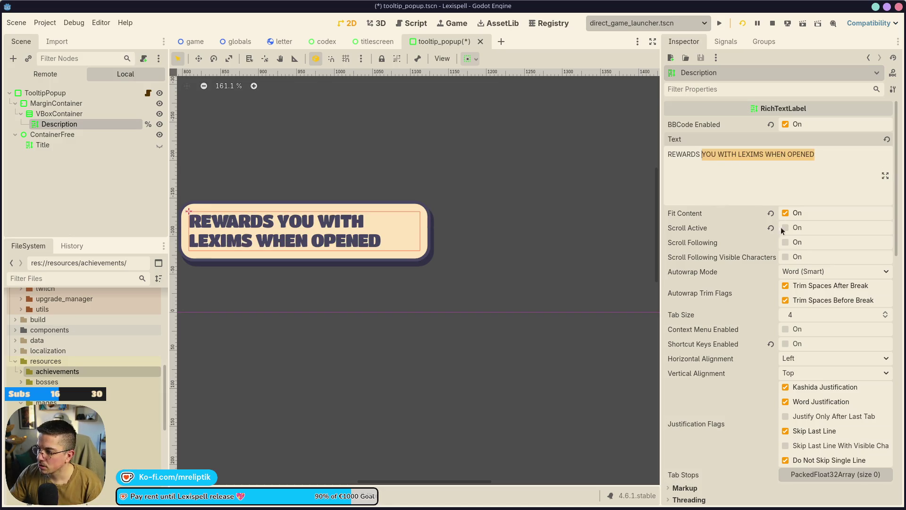
Step: Set the Description's Autowrap Mode to Off and cut its text down to 'REWA'
click(797, 272)
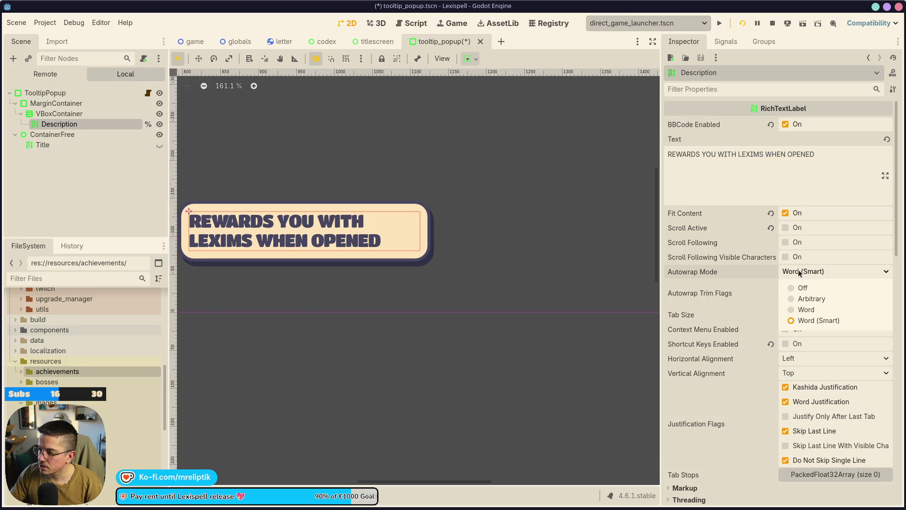
click(812, 289)
scroll(797, 212, down, 5)
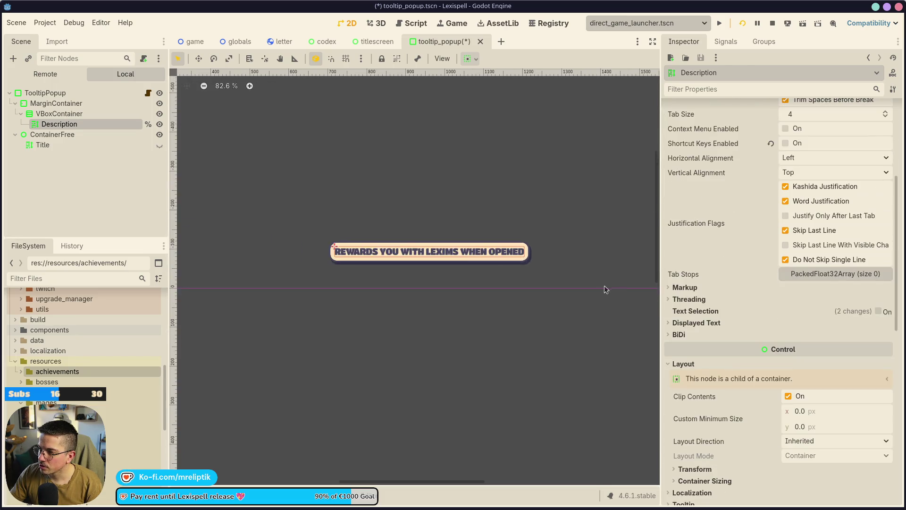
scroll(798, 261, up, 5)
mouse_move(863, 156)
mouse_down()
mouse_move(718, 159)
mouse_move(725, 191)
mouse_up()
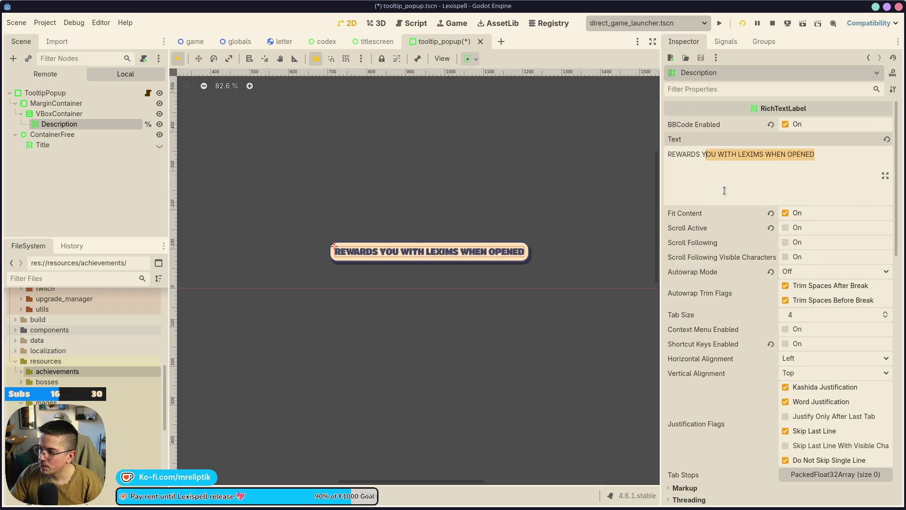
key(BackSpace)
key(BackSpace)
key(BackSpace)
key(BackSpace)
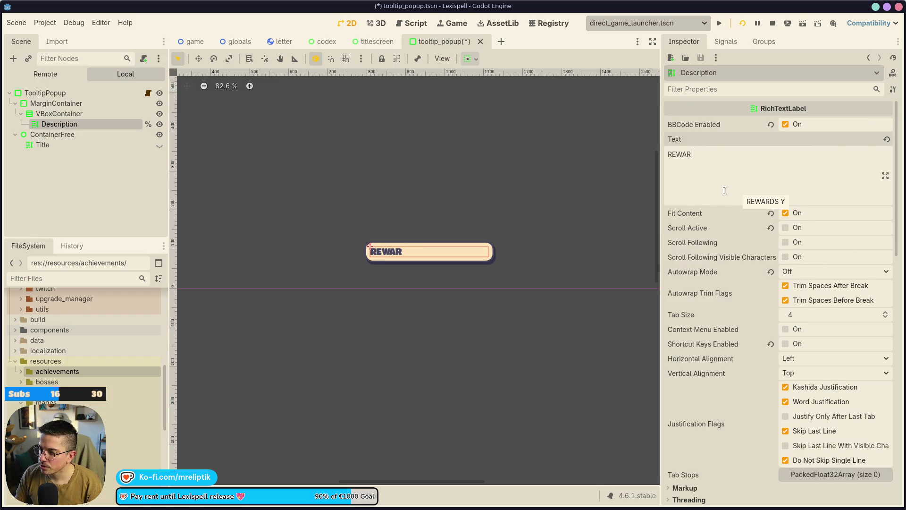
scroll(751, 425, down, 10)
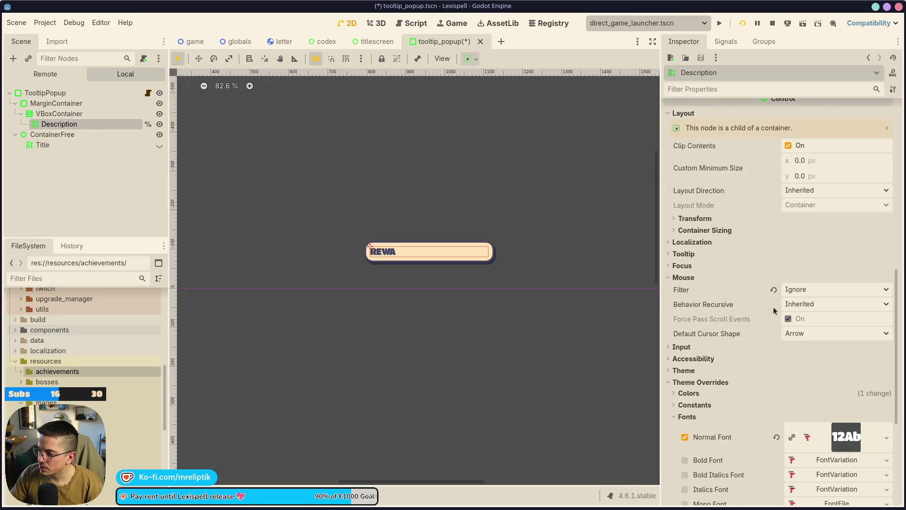
scroll(730, 217, up, 3)
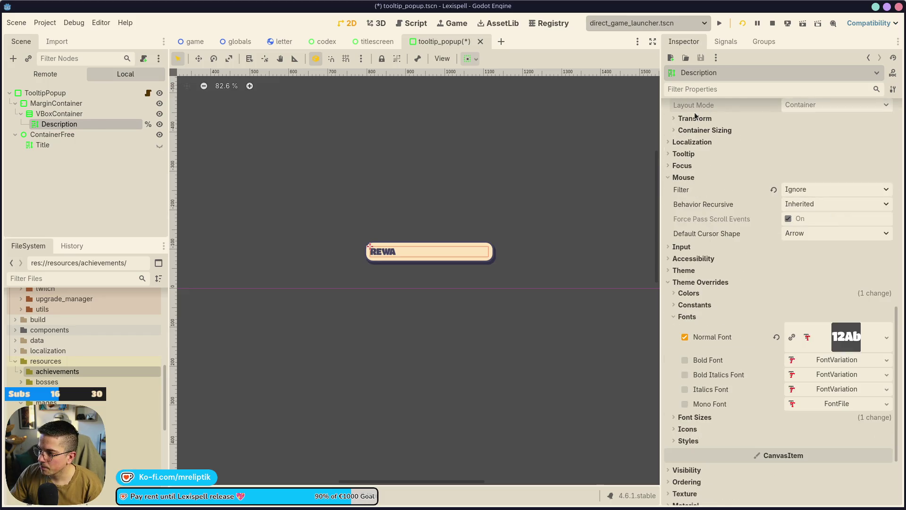
click(694, 120)
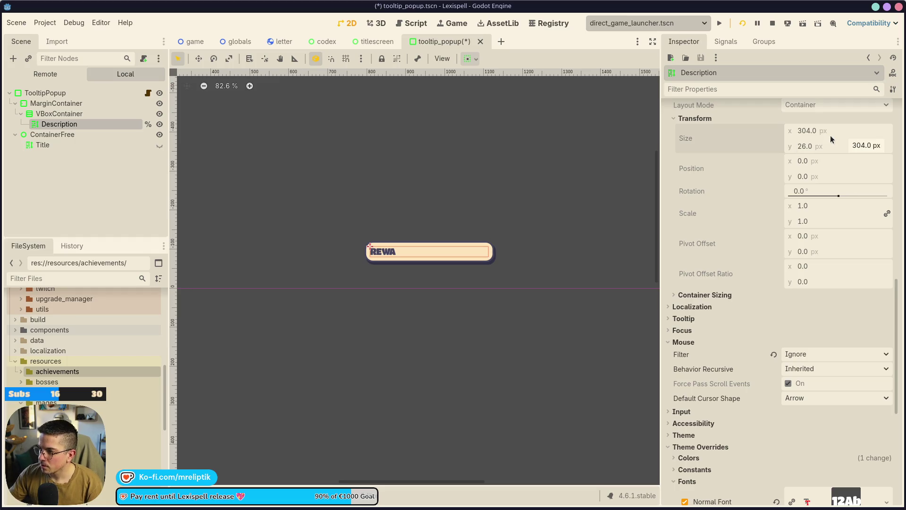
scroll(808, 147, up, 5)
click(46, 93)
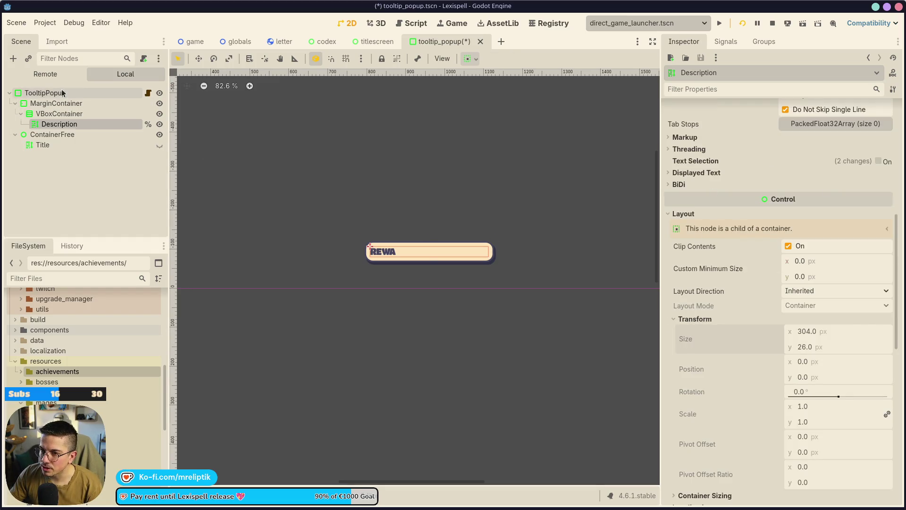
Step: Try a new TooltipPopup width, revert it to 332, and save the scene
scroll(827, 395, down, 5)
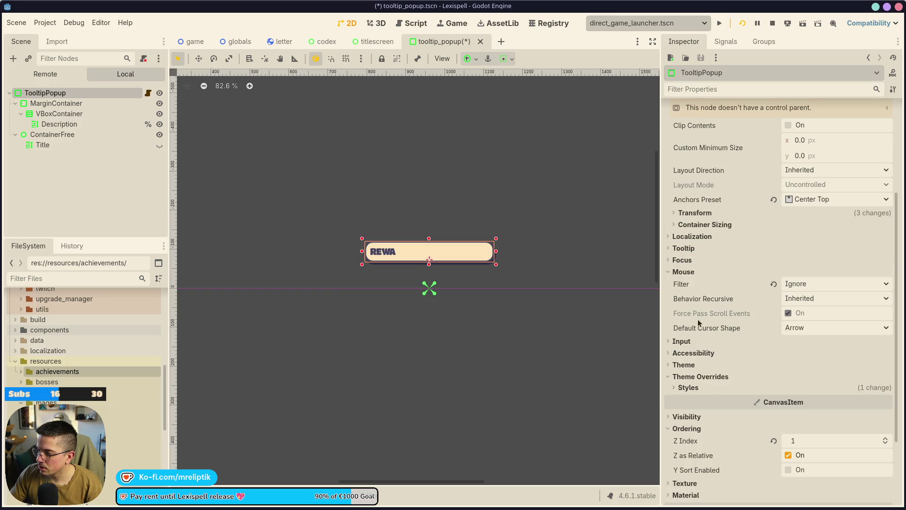
click(696, 212)
click(821, 227)
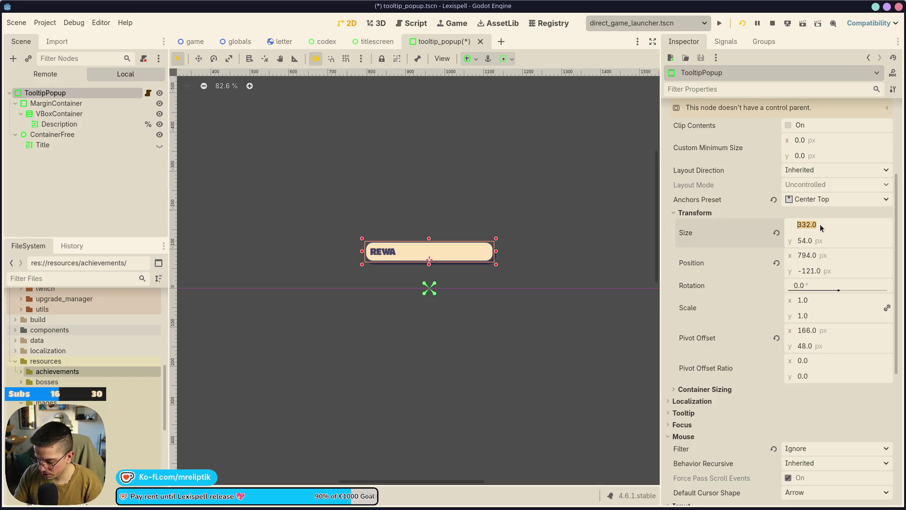
text(0)
key(Return)
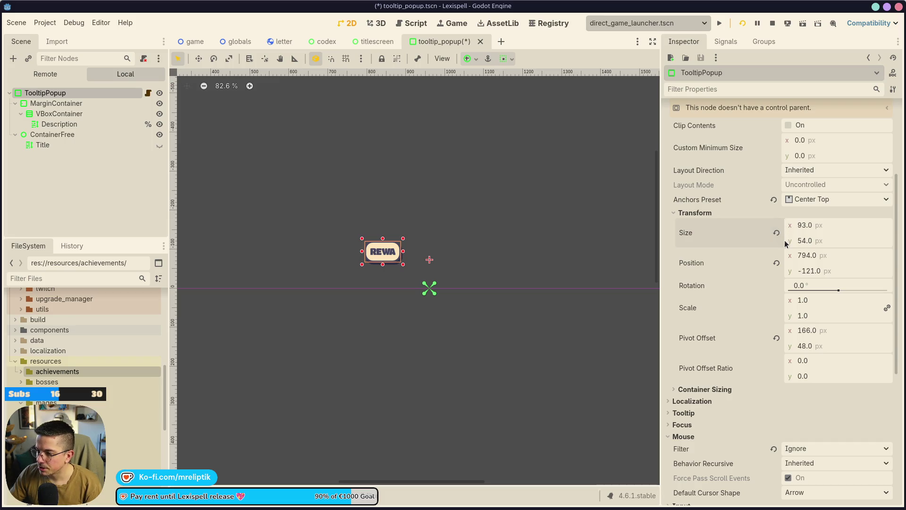
key(ctrl+z)
key(ctrl+s)
Step: Check the Description label and the popup's Center Top anchor preset, then open its script
click(449, 251)
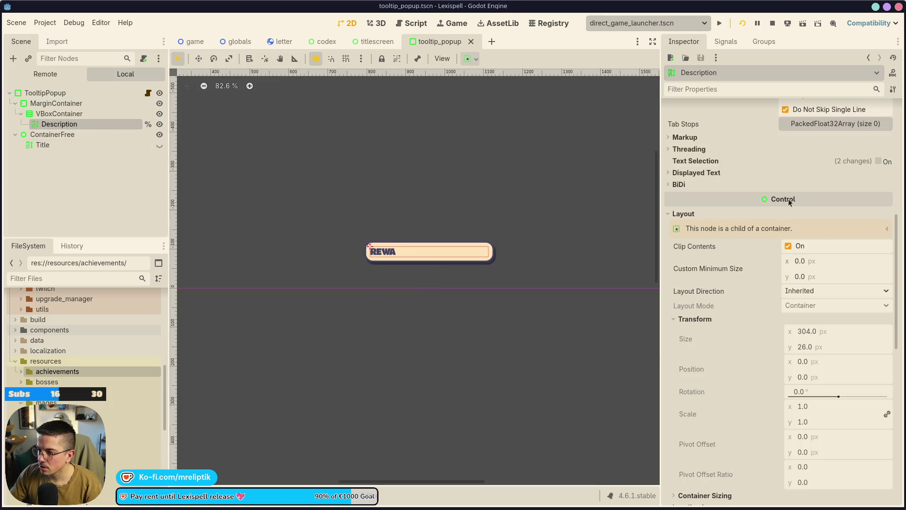
scroll(798, 230, up, 5)
scroll(797, 230, down, 5)
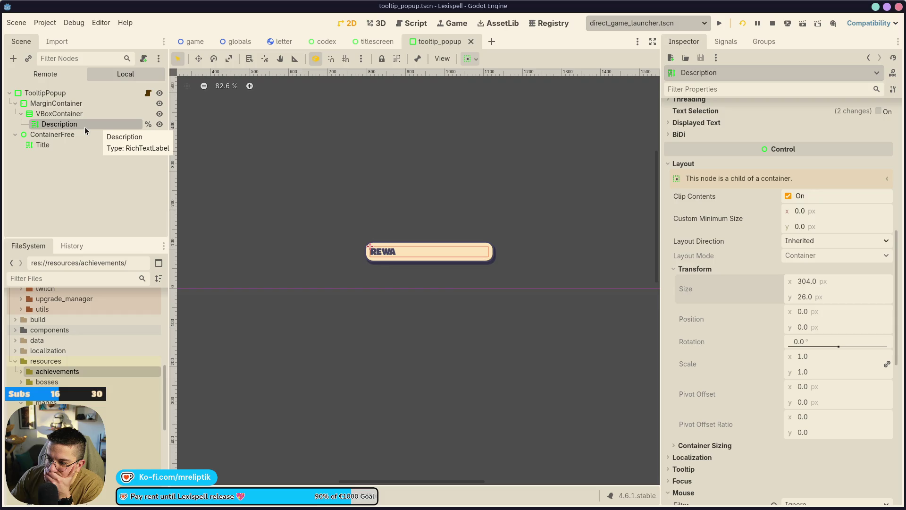
scroll(761, 294, up, 5)
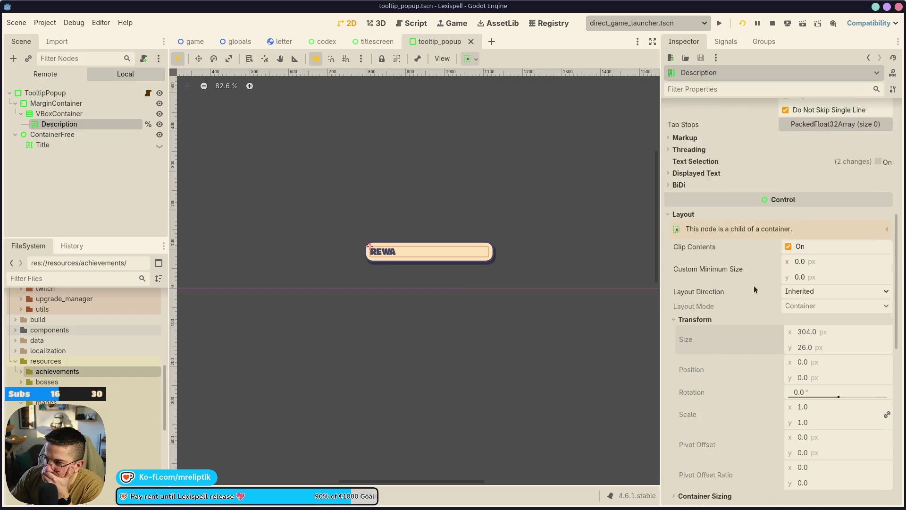
scroll(760, 298, down, 3)
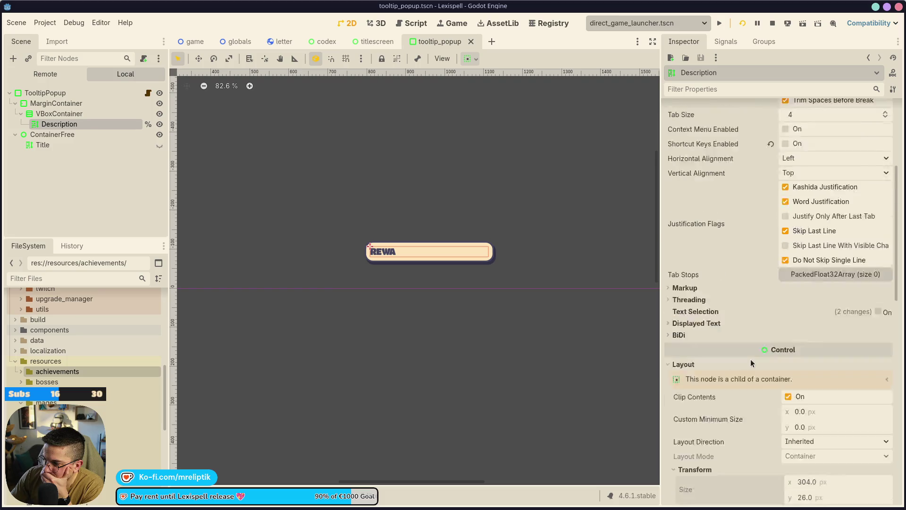
scroll(748, 314, up, 4)
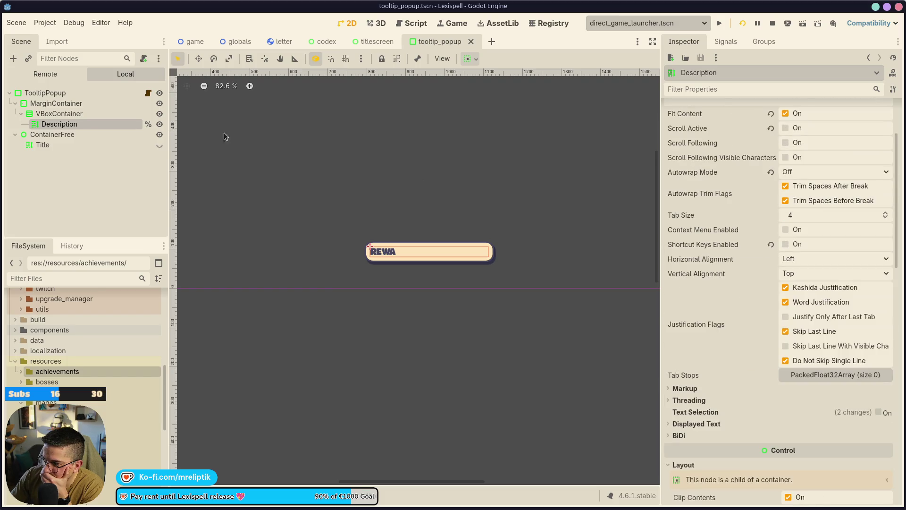
click(87, 96)
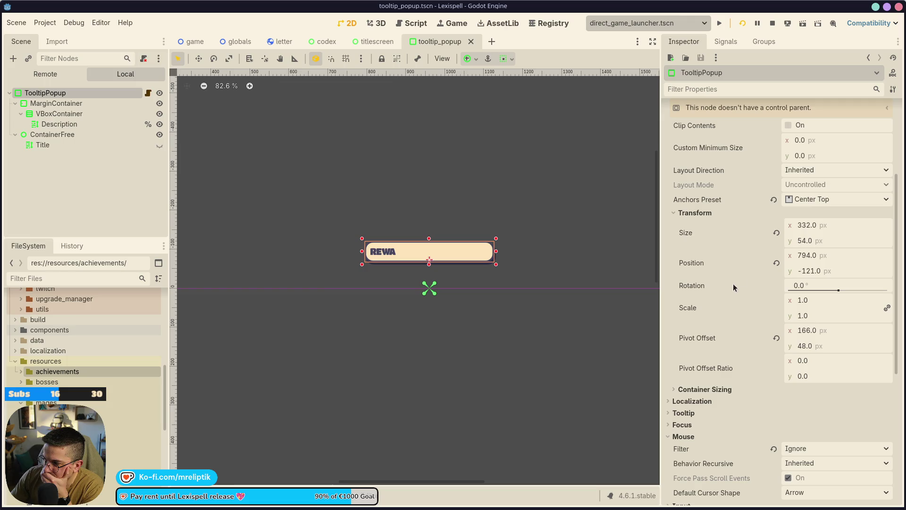
click(886, 202)
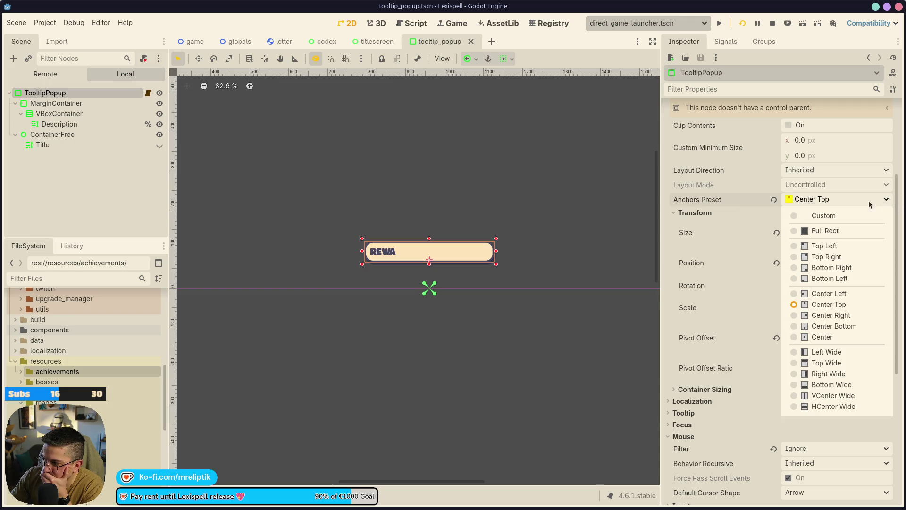
click(161, 144)
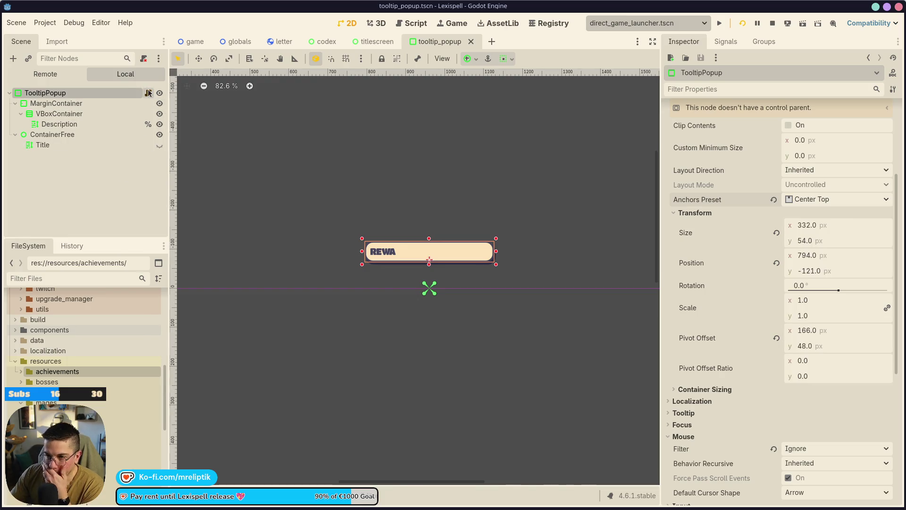
click(149, 93)
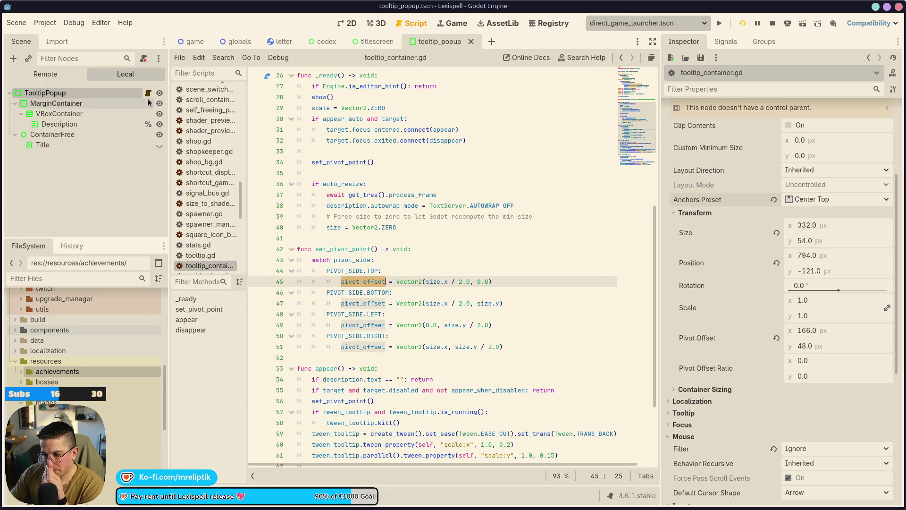
Step: Change line 40 to reset description.size instead of size, and save the script
mouse_move(380, 341)
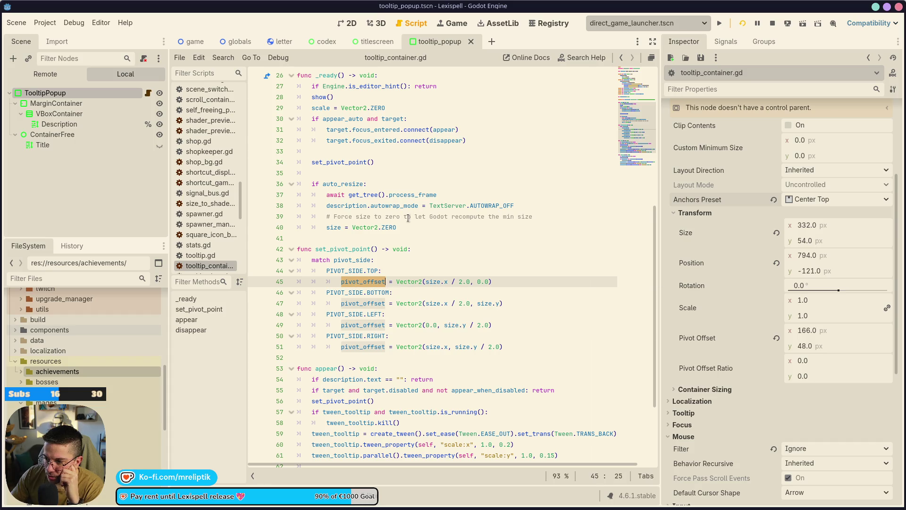
click(368, 228)
click(327, 227)
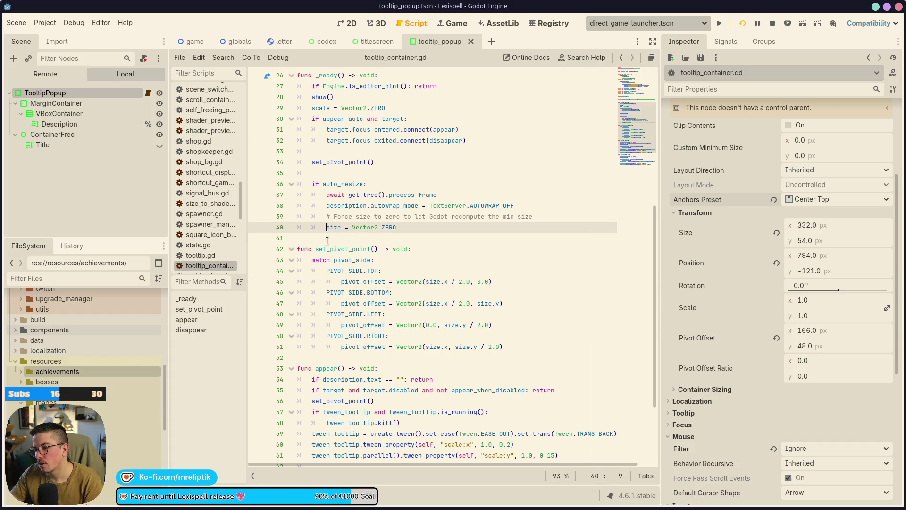
text(description.)
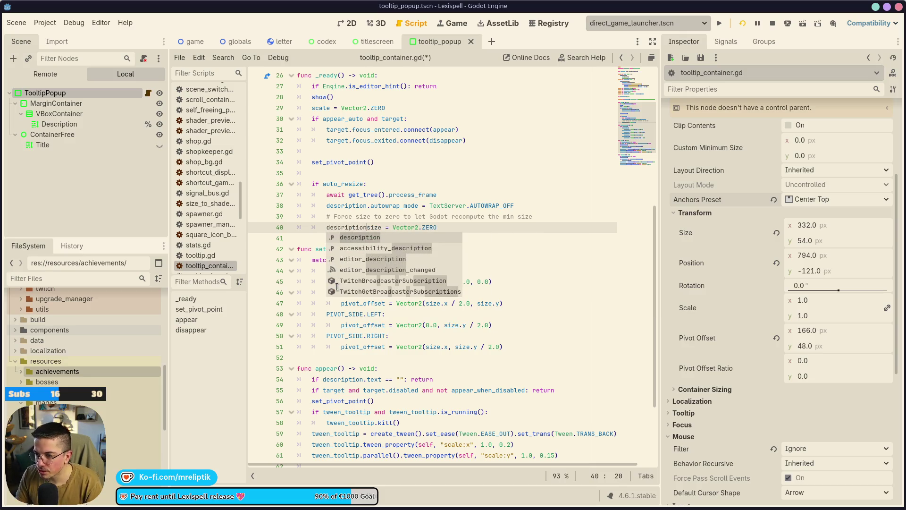
key(ctrl+s)
Step: View the tooltip_popup scene in 2D, save it, and stop the running game
click(347, 23)
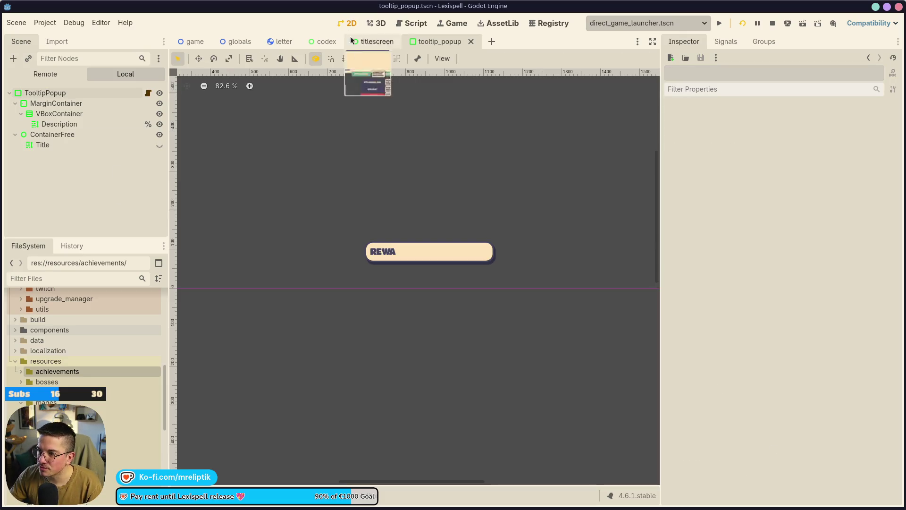
key(ctrl+s)
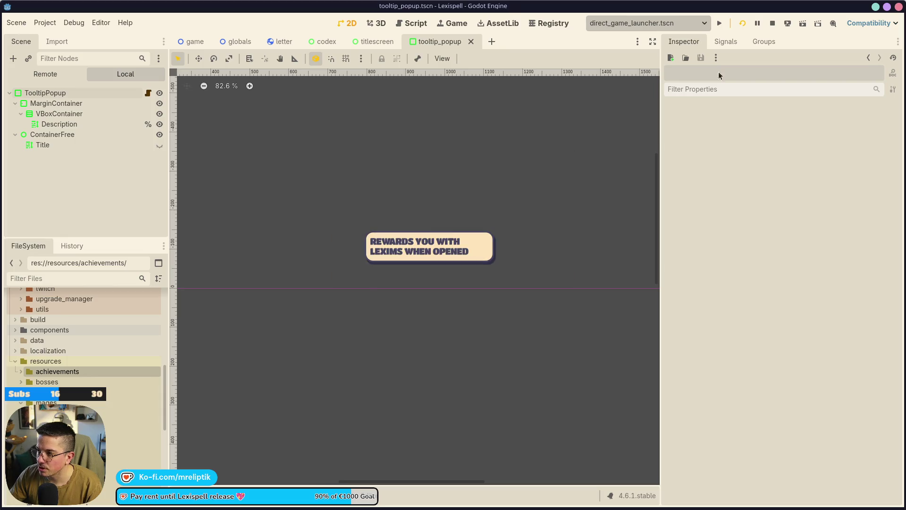
key(F8)
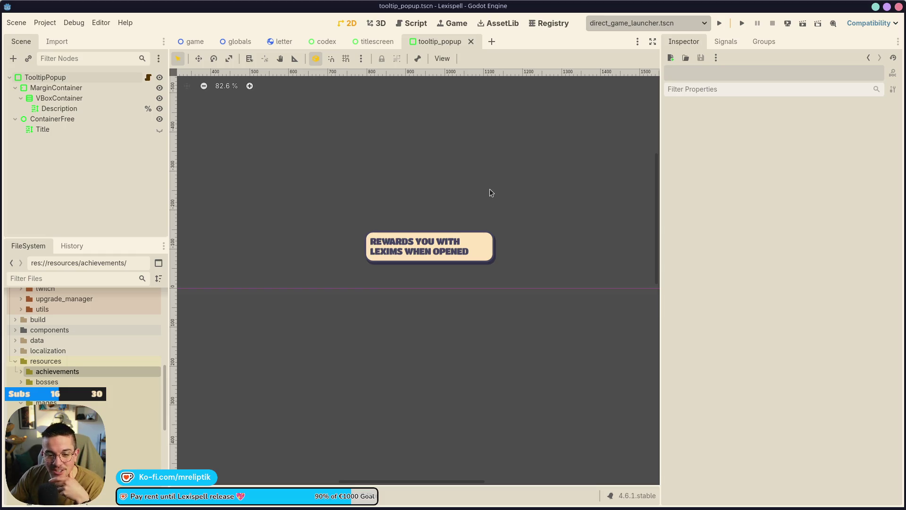
Step: Run the game through to the Librarium to test tooltips, then return to tooltip_container.gd
click(743, 23)
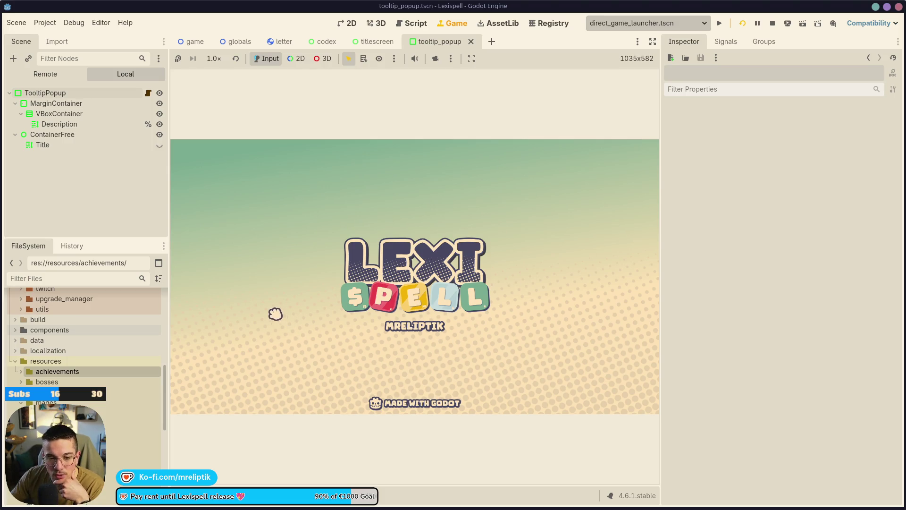
click(590, 398)
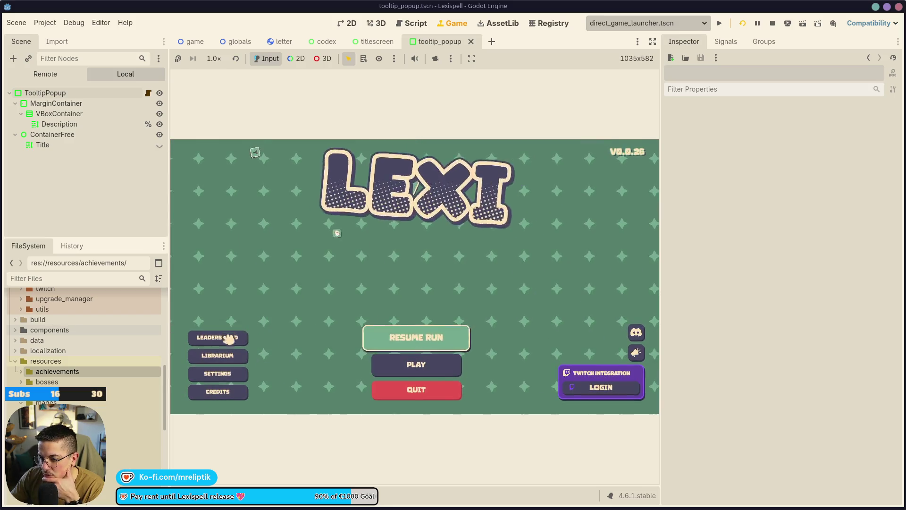
click(226, 358)
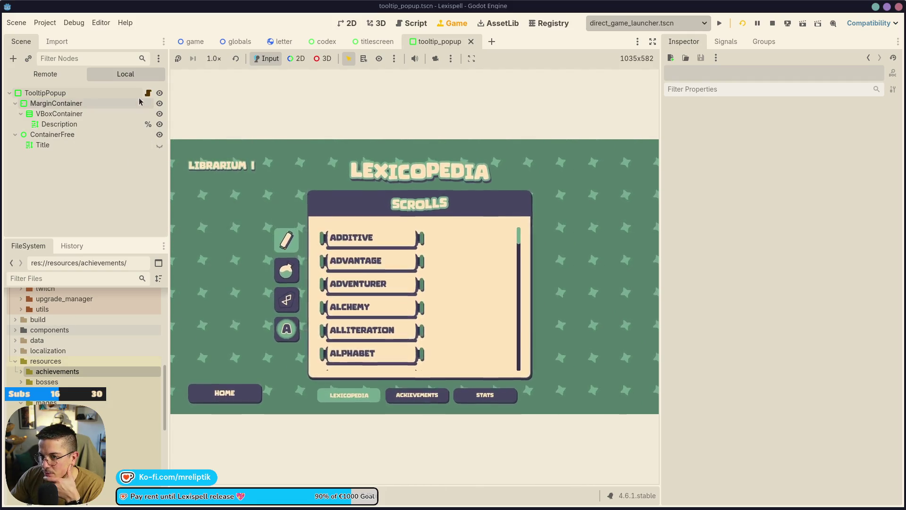
key(ctrl+F3)
key(Escape)
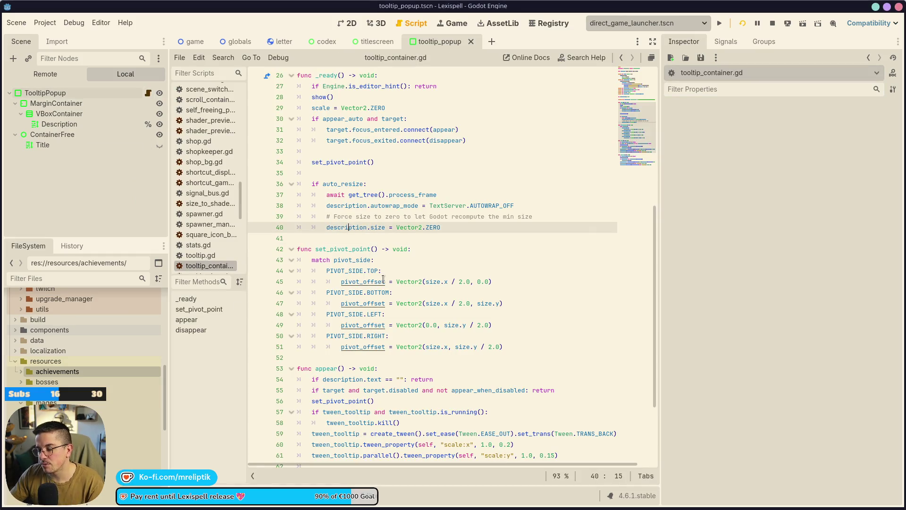
Step: Change line 40 back to 'size = Vector2.ZERO' and save the script
key(ctrl+BackSpace)
key(ctrl+BackSpace)
key(ctrl+s)
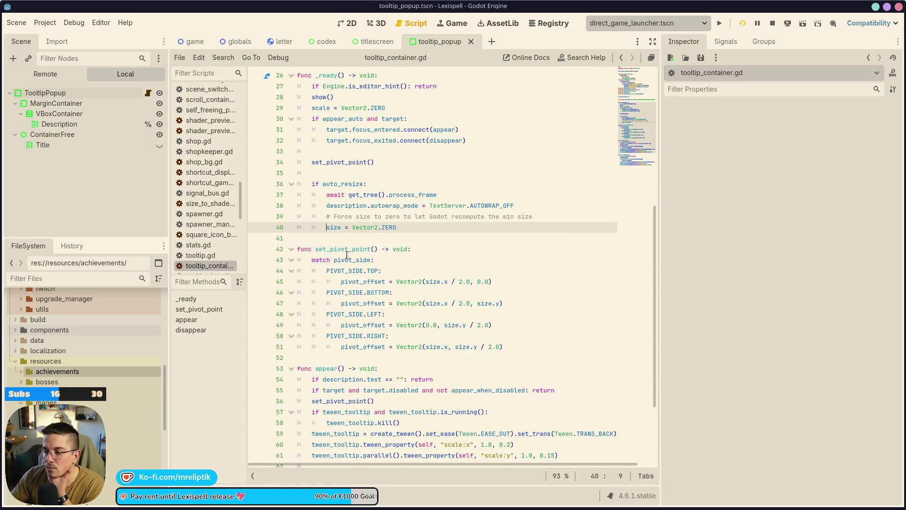
click(350, 270)
key(End)
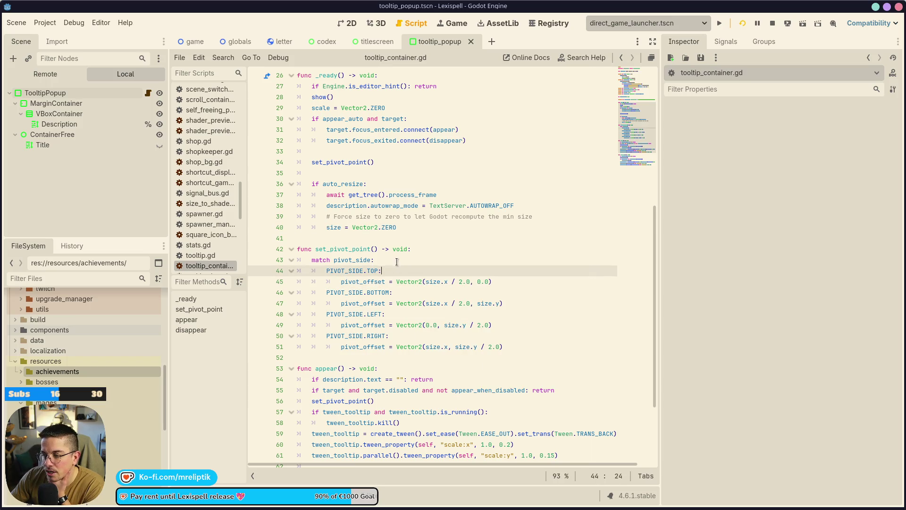
Step: Add the comment '# TODO: change grow direction' at the top of set_pivot_point
click(401, 237)
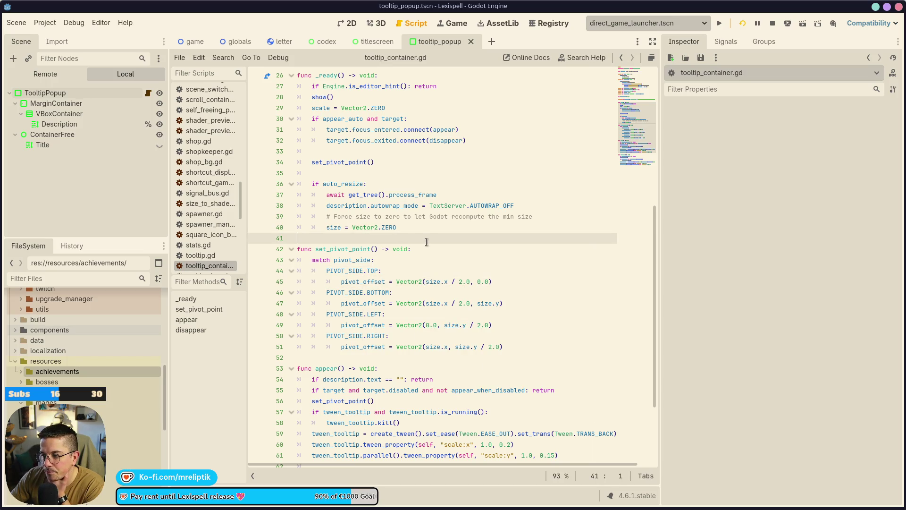
click(433, 249)
key(Return)
text(TODO:)
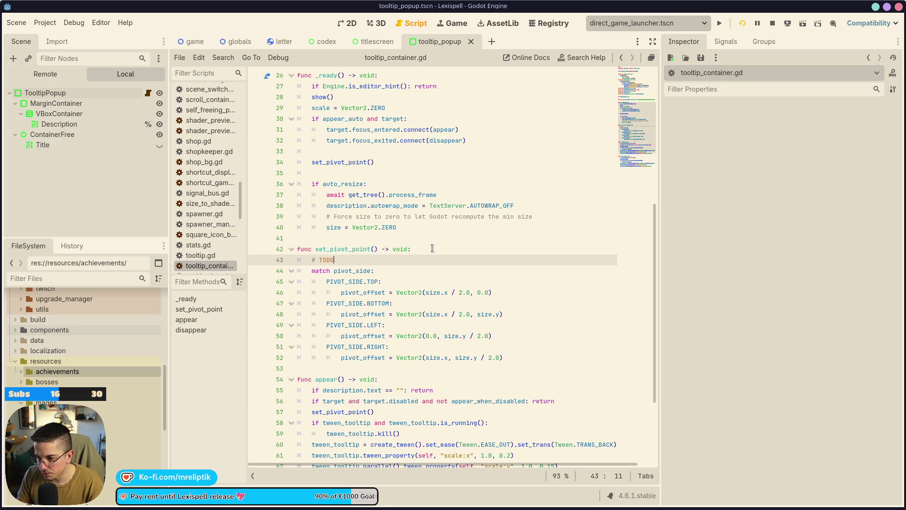
text( change g)
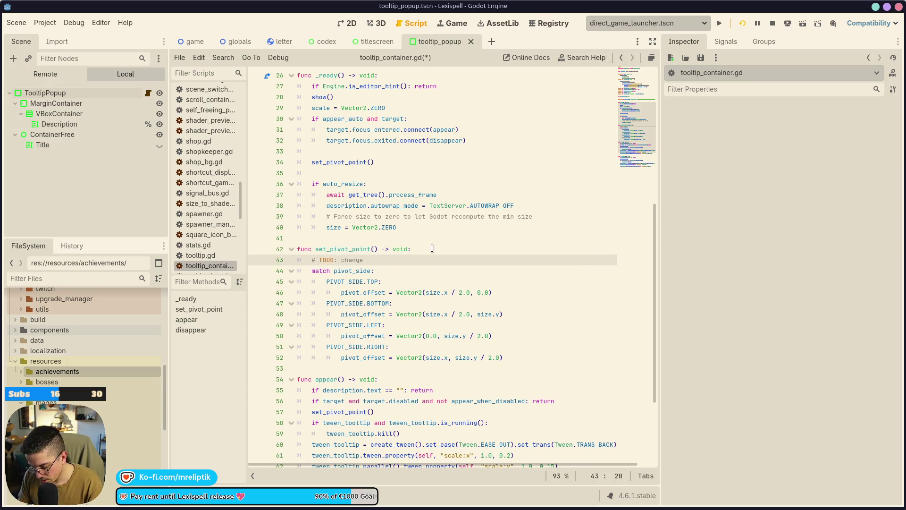
text(row direction)
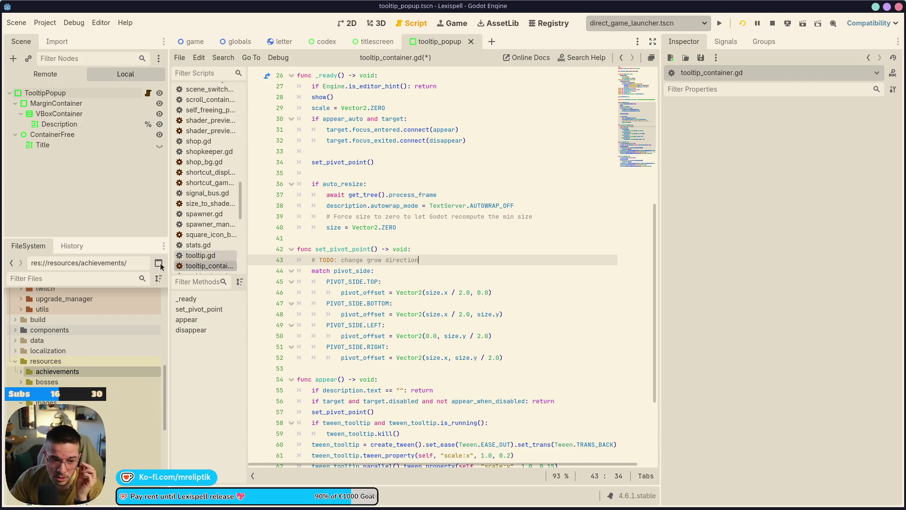
mouse_move(383, 40)
click(347, 23)
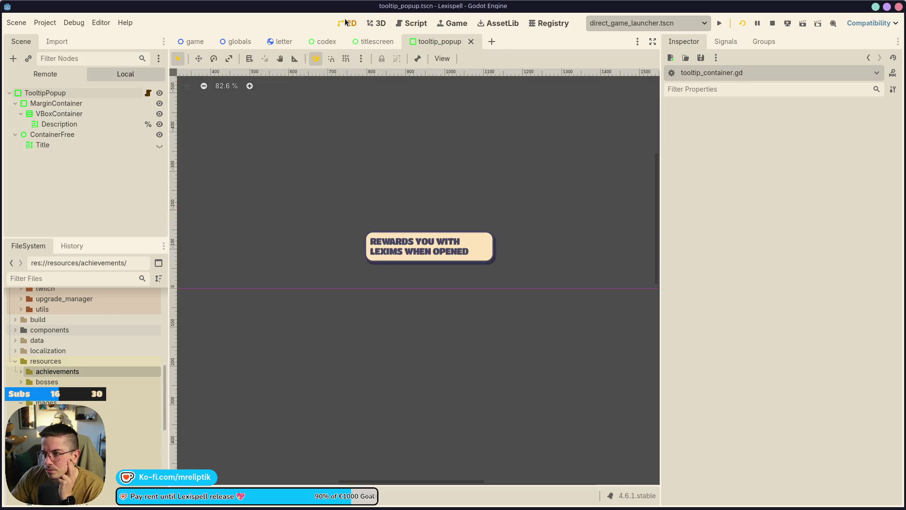
Step: Review the ContainerFree node's visibility properties in the Inspector, then reopen tooltip_container.gd
click(410, 251)
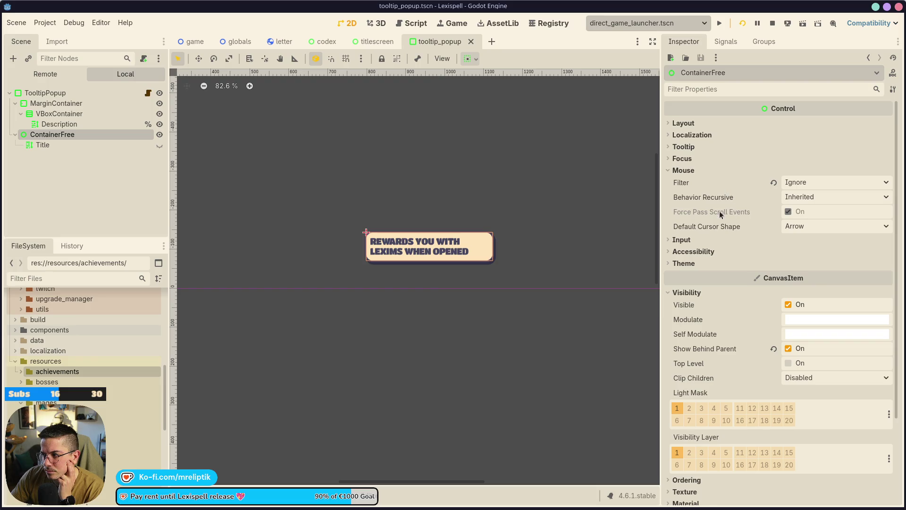
scroll(735, 283, down, 3)
scroll(739, 298, down, 3)
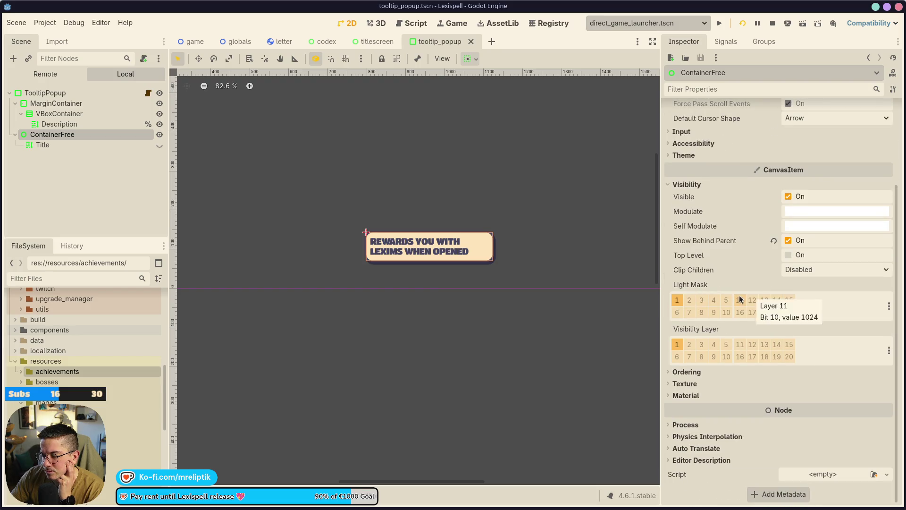
mouse_move(726, 283)
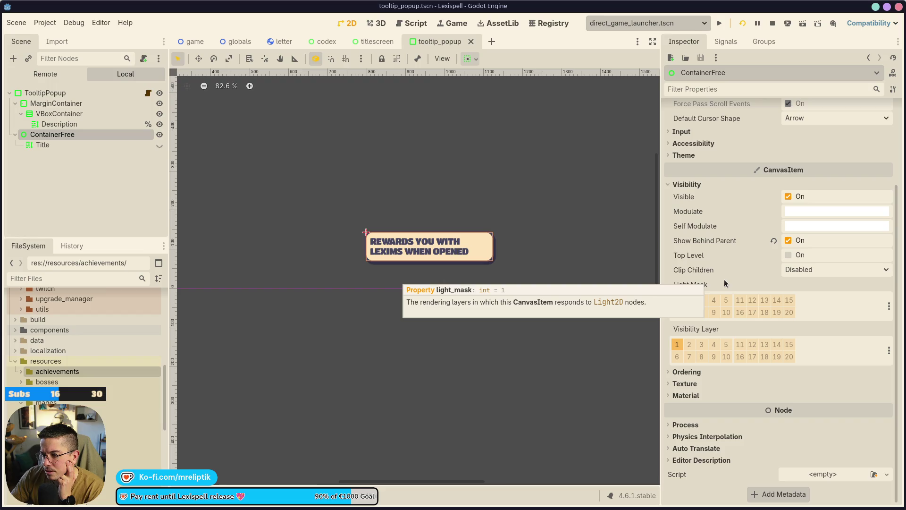
click(376, 42)
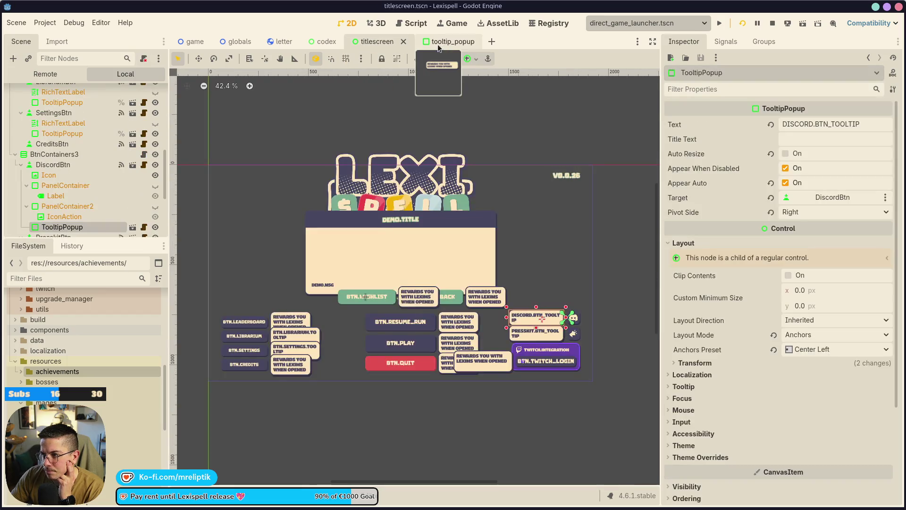
click(453, 42)
click(148, 92)
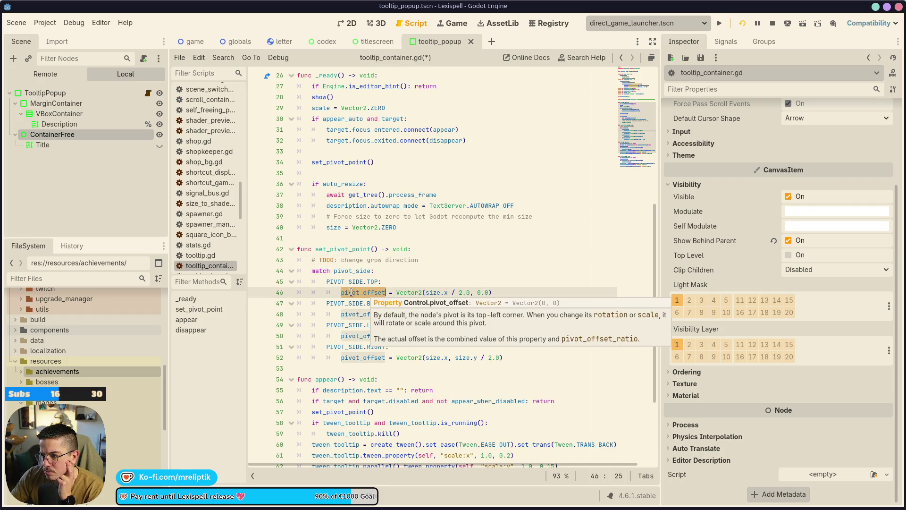
Step: Select the set_pivot_point call on line 34, then move to the TODO comment line
scroll(349, 288, up, 2)
double_click(330, 227)
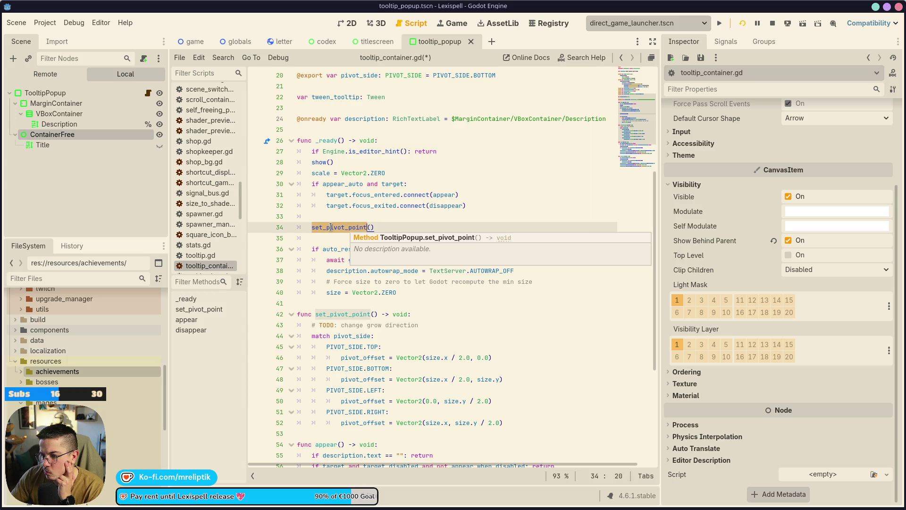
click(434, 325)
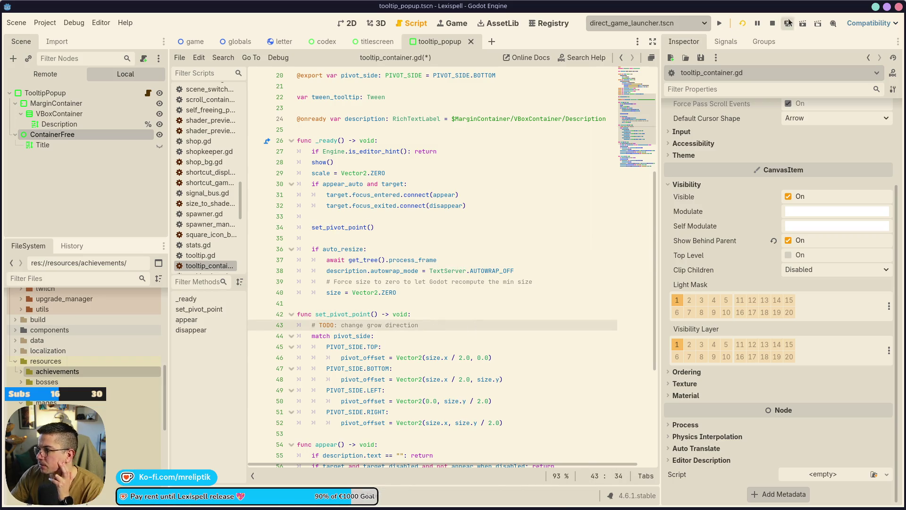
Step: Stop the running game and switch to the Lexispell_localization spreadsheet
click(774, 24)
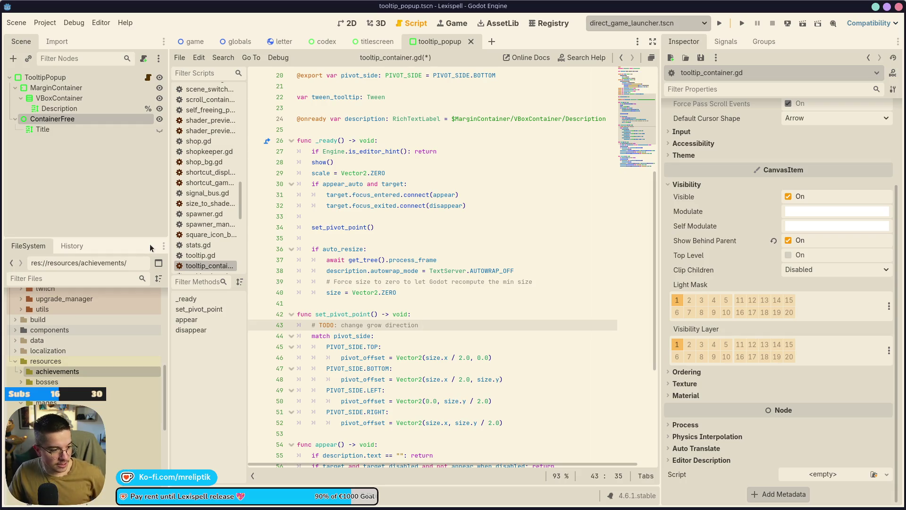
mouse_move(141, 509)
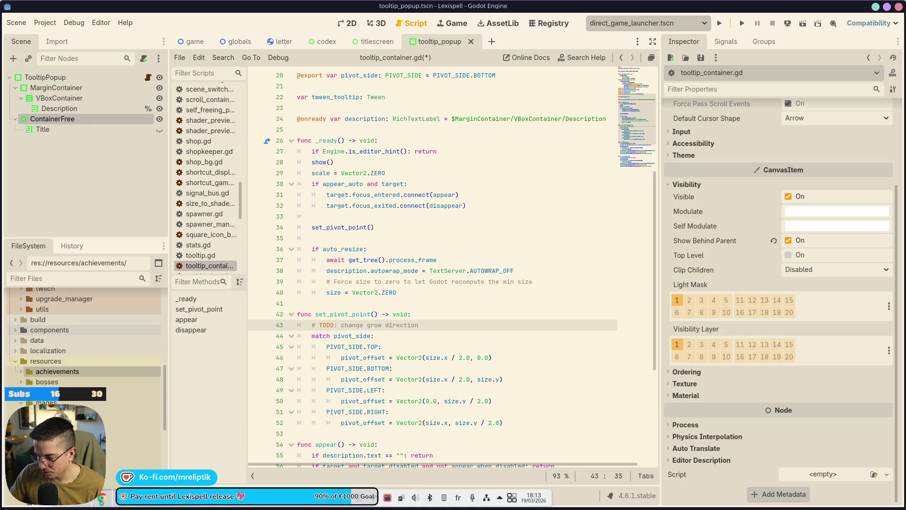
click(184, 506)
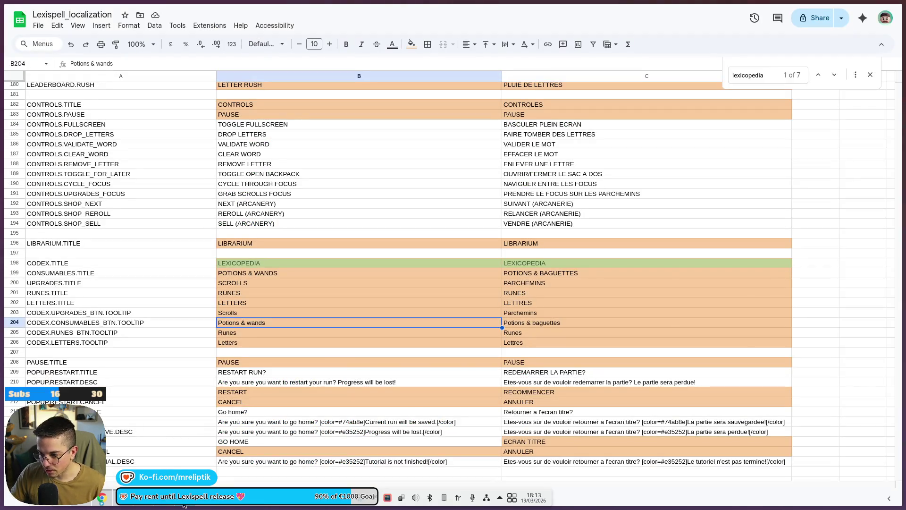
Step: Switch from the Lexispell_localization sheet back to the Godot editor
click(184, 506)
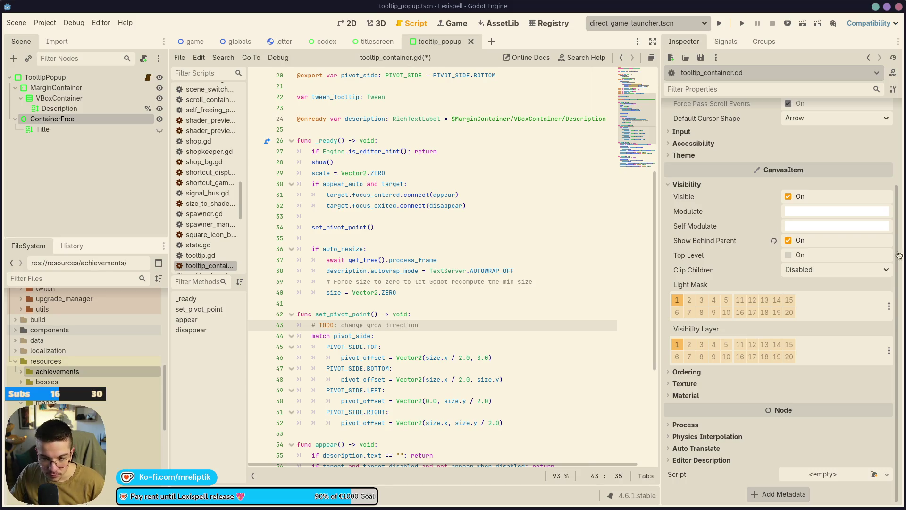
Step: Deselect all nodes and show the tooltip_popup scene with 'REWARDS YOU WITH LEXIMS WHEN OPENED' on the 2D canvas
click(126, 163)
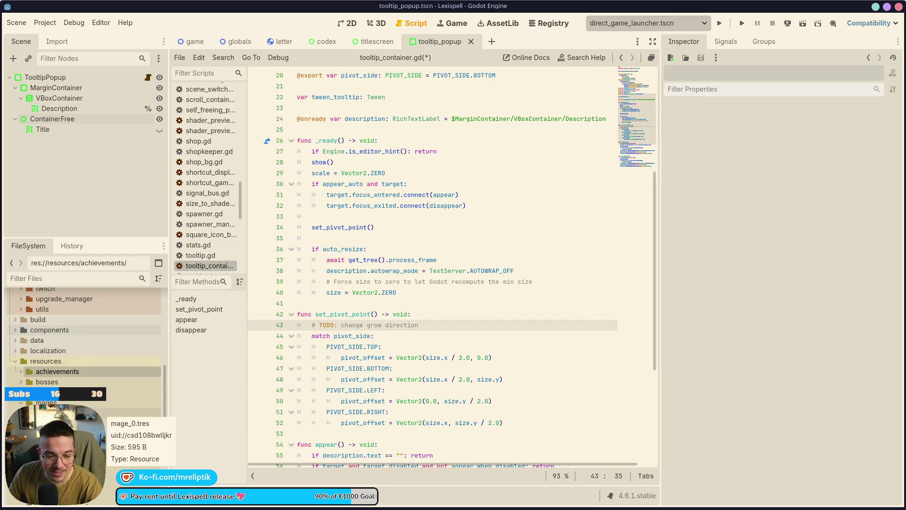
click(349, 23)
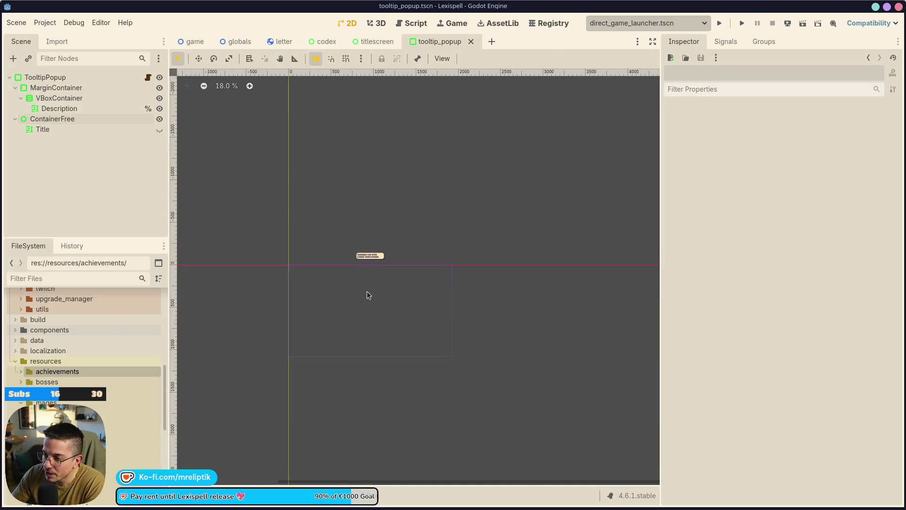
scroll(367, 291, down, 3)
scroll(340, 273, down, 1)
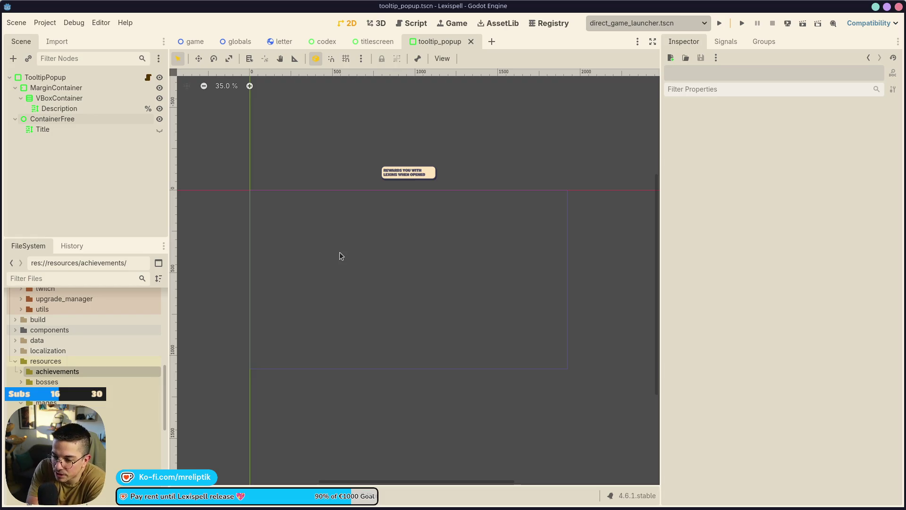
mouse_move(451, 506)
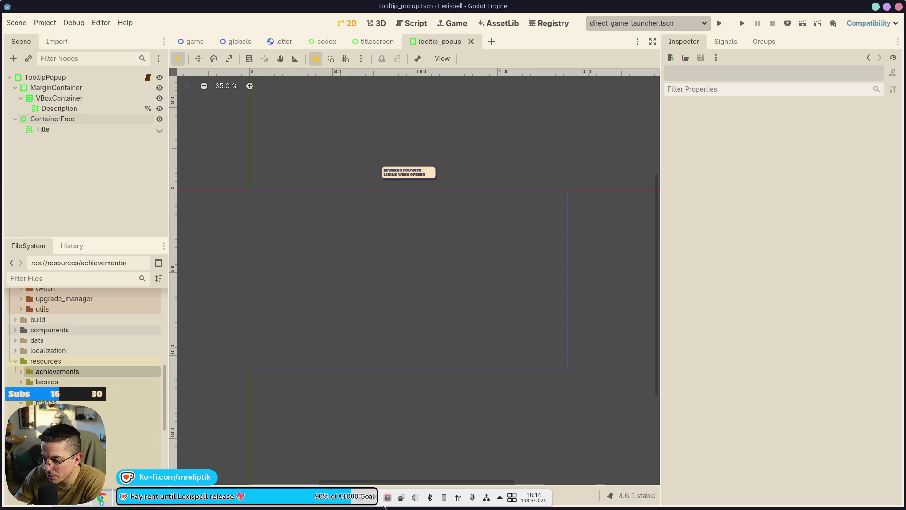